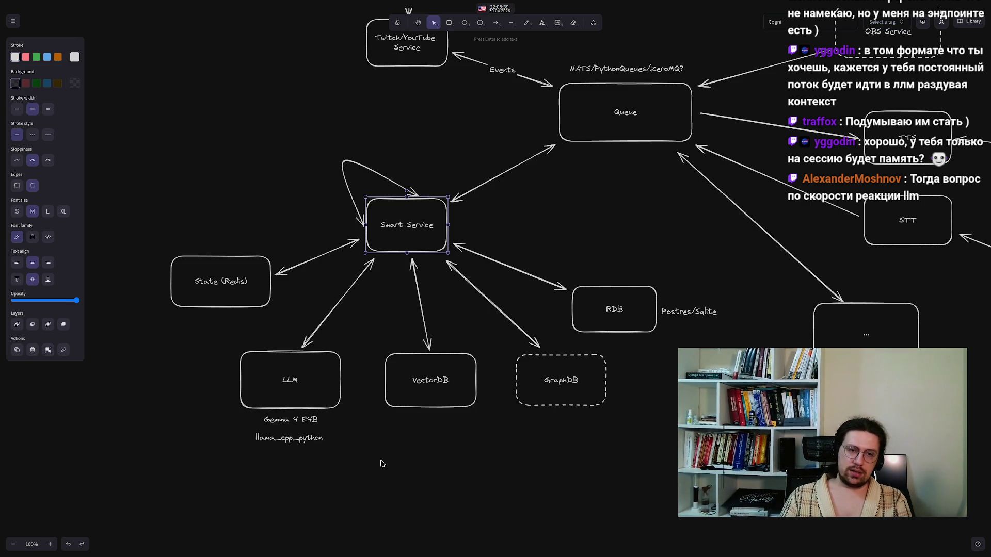
Select the VectorDB box, then clear the selection on the canvas
left_click_drag(373, 311, 493, 481)
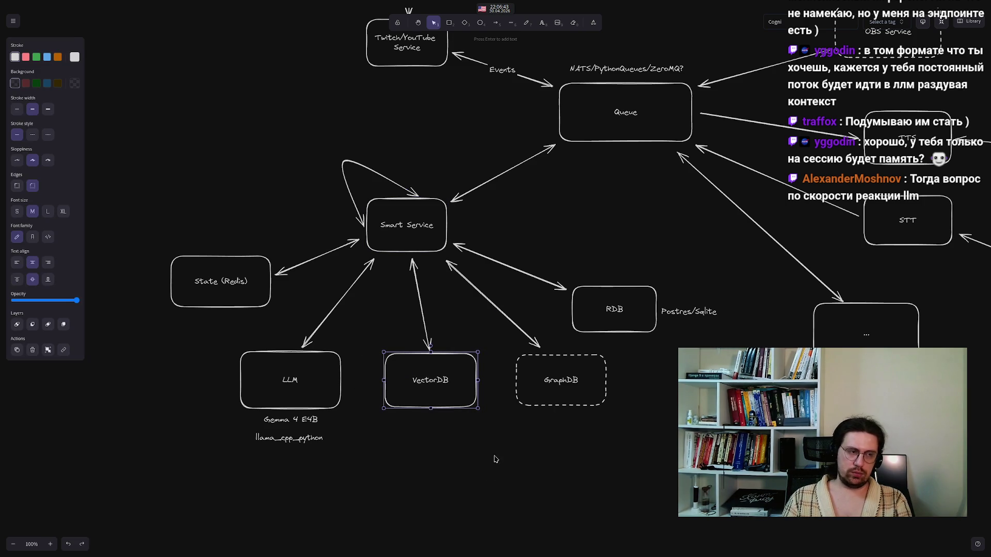
mouse_move(500, 427)
left_mouse_down()
mouse_move(360, 364)
mouse_move(353, 332)
mouse_move(504, 440)
mouse_move(385, 334)
mouse_move(362, 329)
left_mouse_up()
left_click(505, 433)
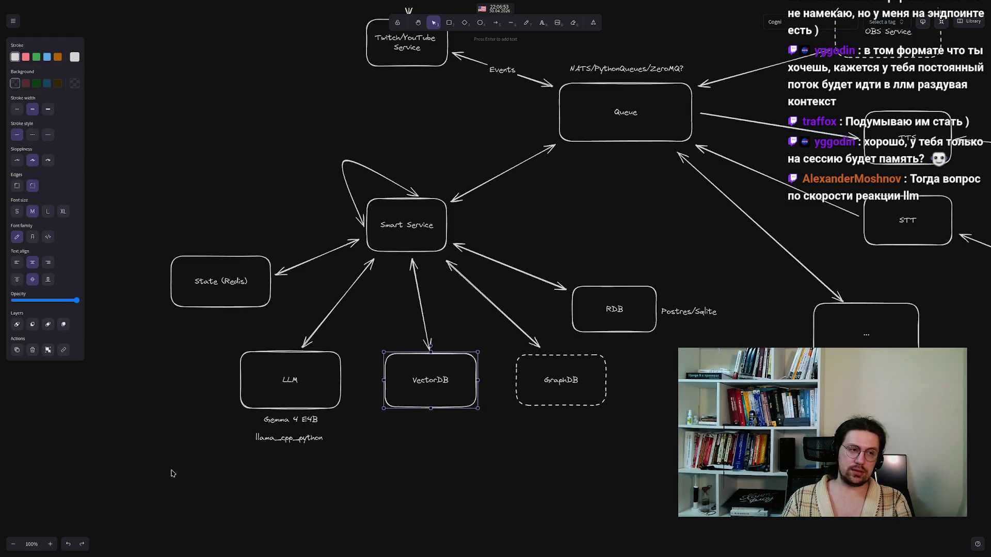
left_click(461, 504)
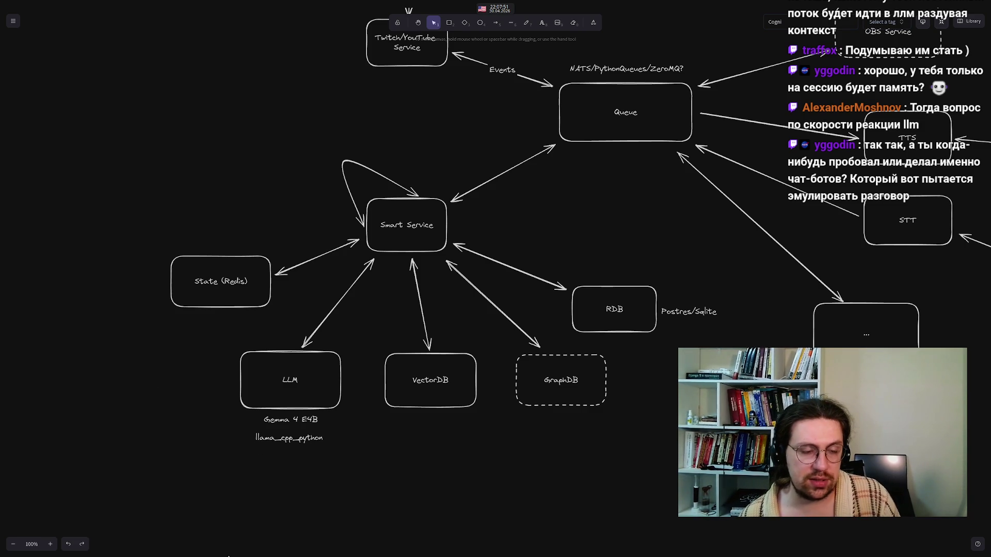
Copy the word LanceDB from the query on the LanceDB Google search tab
mouse_move(313, 555)
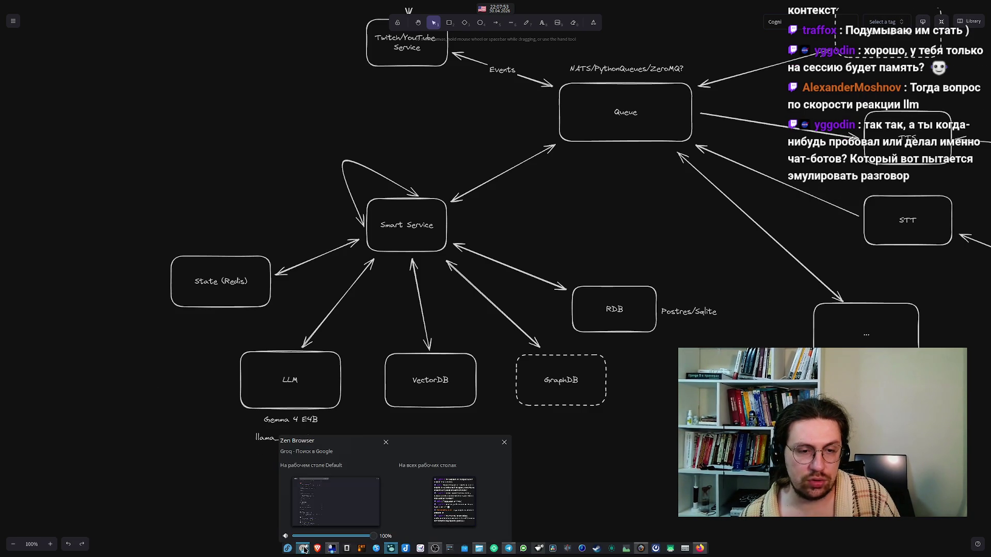
left_click(313, 499)
mouse_move(43, 223)
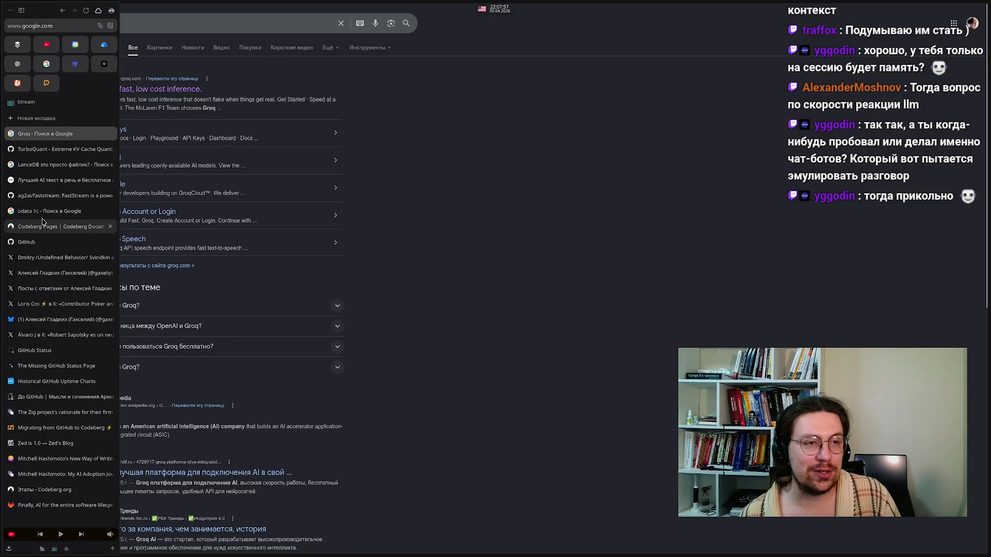
left_click(45, 170)
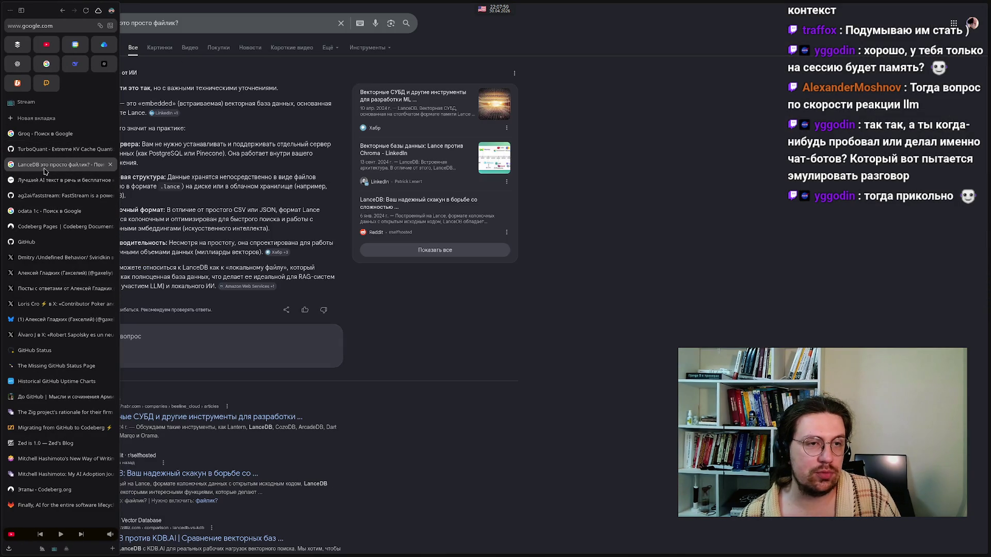
left_click(109, 24)
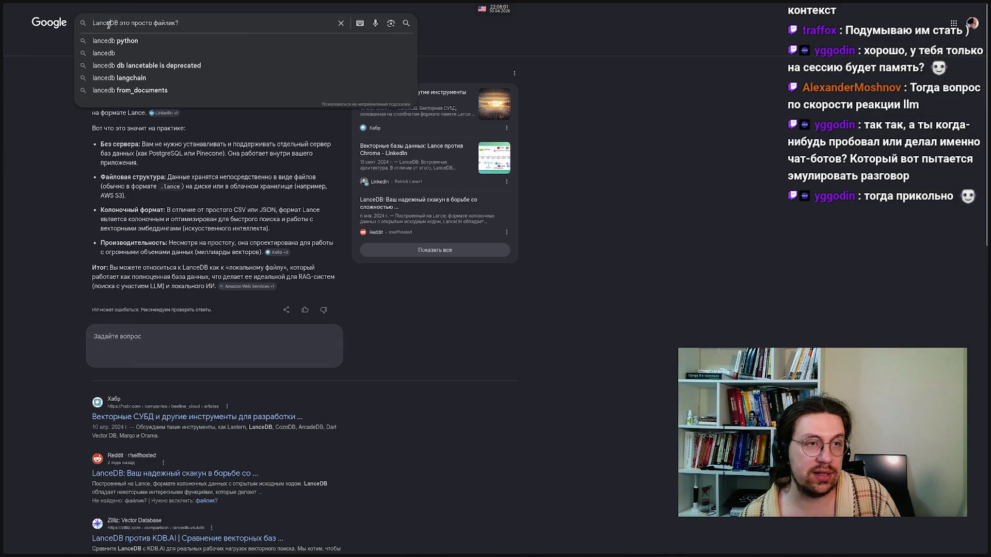
double_click(108, 24)
right_click(108, 24)
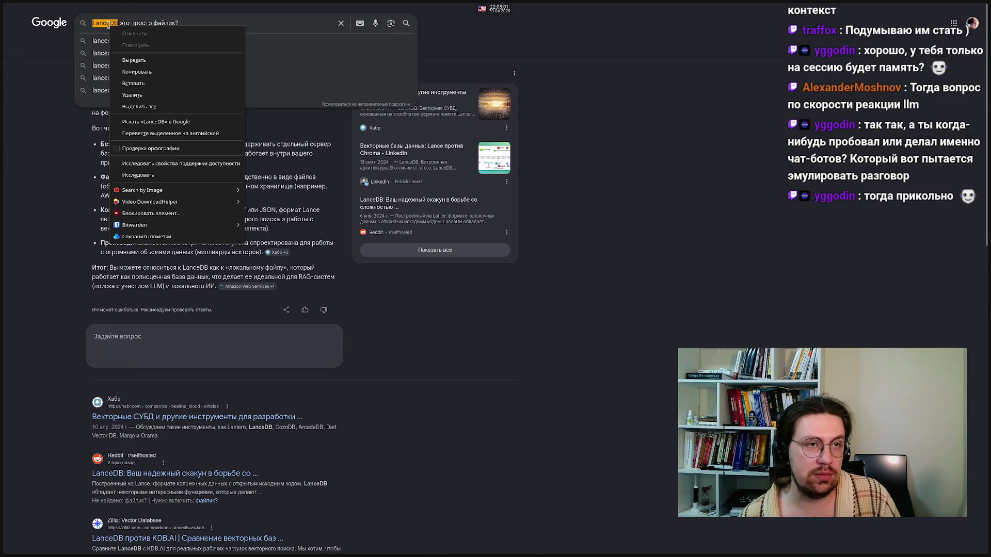
left_click(135, 72)
Go back to the Excalidraw diagram and start a text note below the VectorDB box
left_click(137, 426)
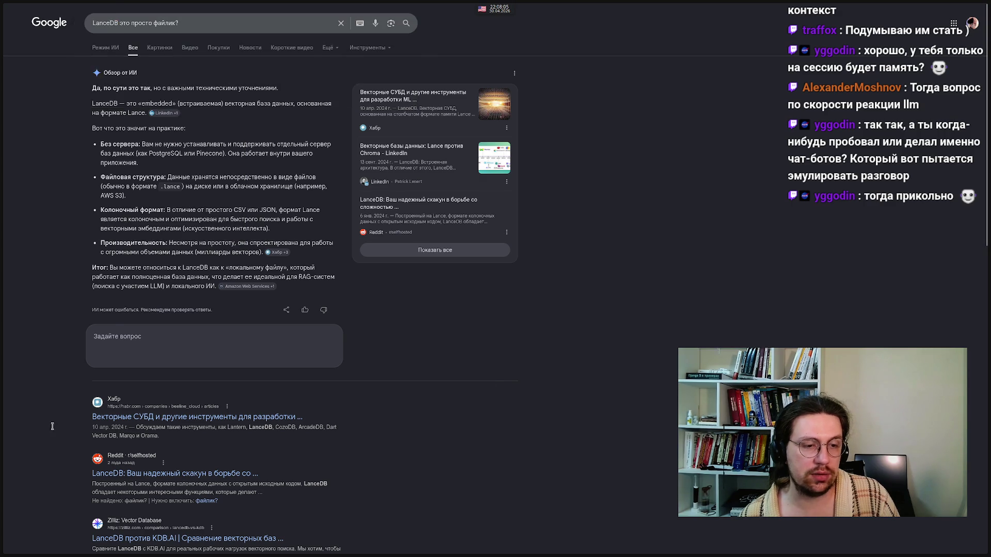
mouse_move(333, 552)
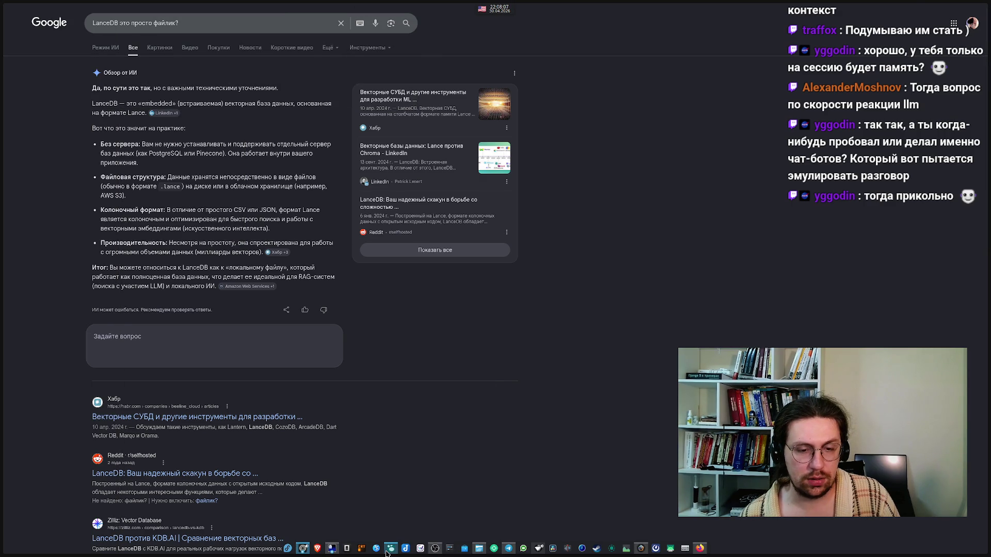
left_click(388, 552)
double_click(407, 417)
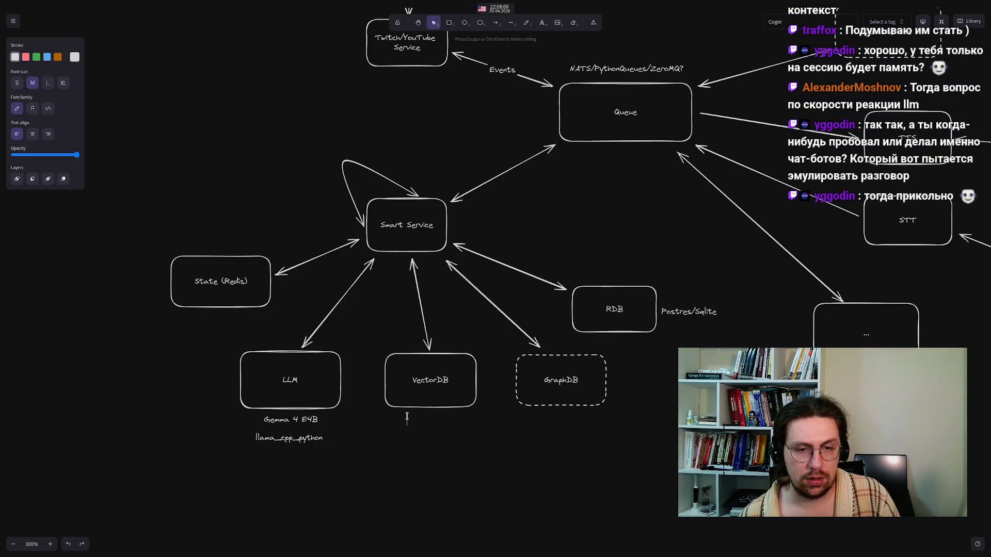
Write 'LanceDB/Qdrant' in the note and centre it under the VectorDB box
type("LanceDB")
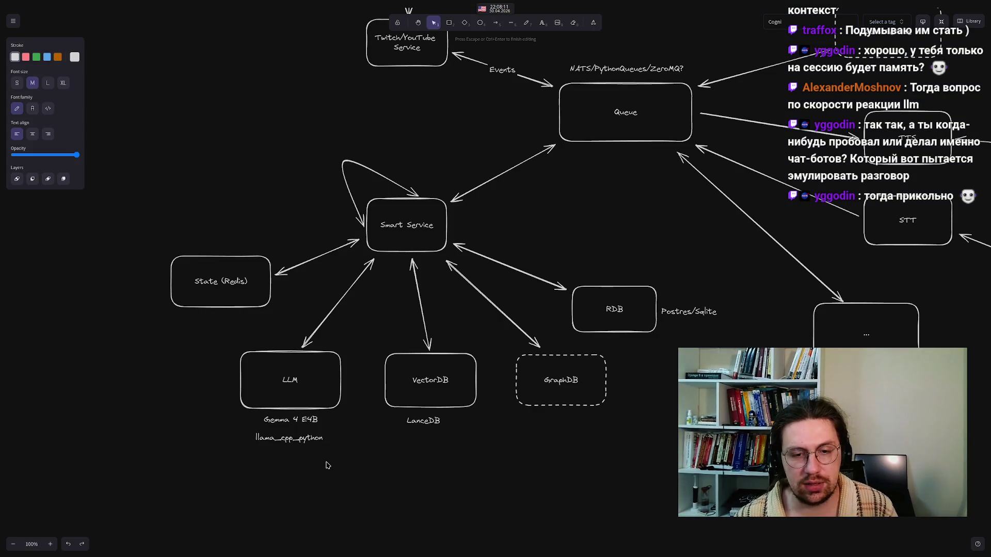
type("/Qdrant")
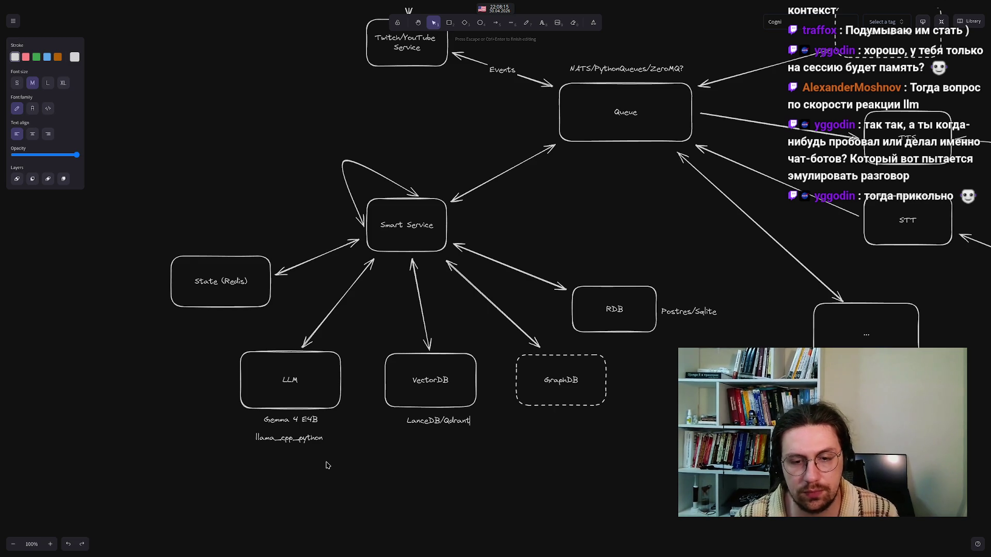
left_click(475, 457)
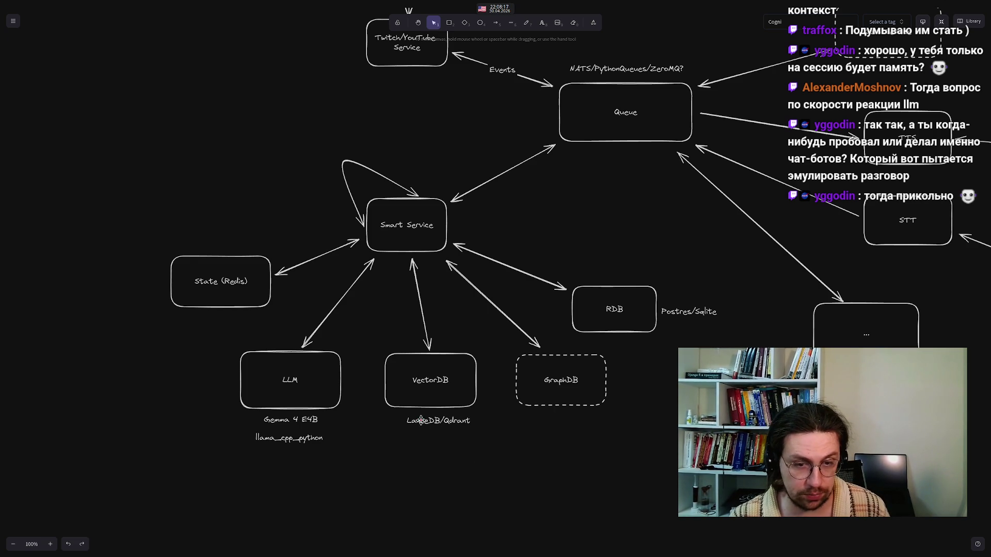
left_click(415, 419)
left_click_drag(415, 419, 420, 419)
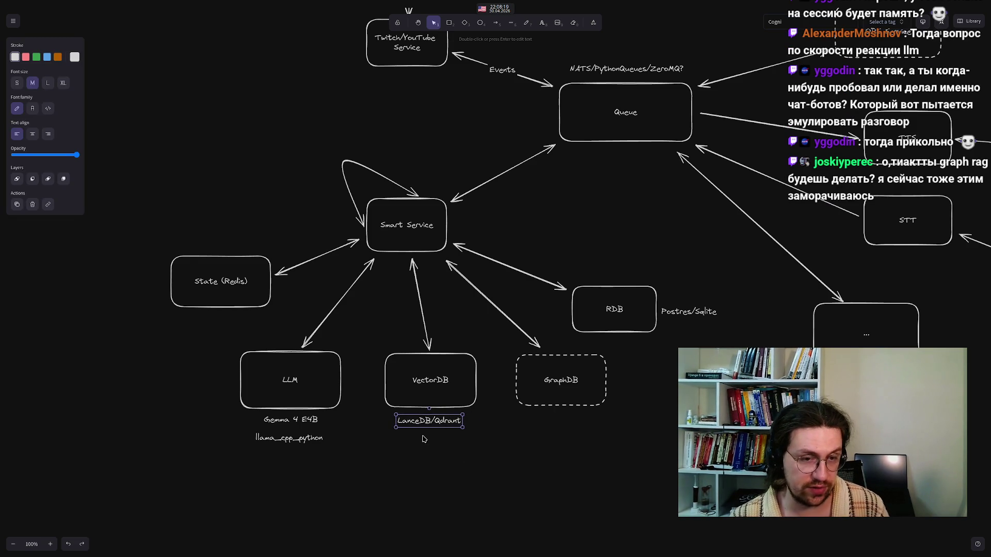
left_click(433, 470)
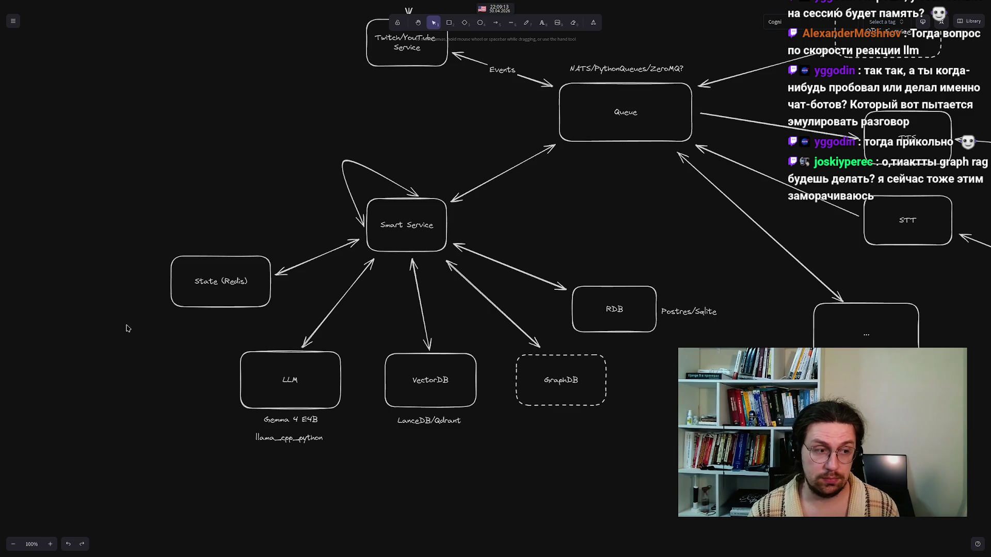
Change the 'Postres/Sqlite' note to 'Postgres/Sqlite' and begin a text note under GraphDB
left_click_drag(142, 125, 664, 486)
key("Escape")
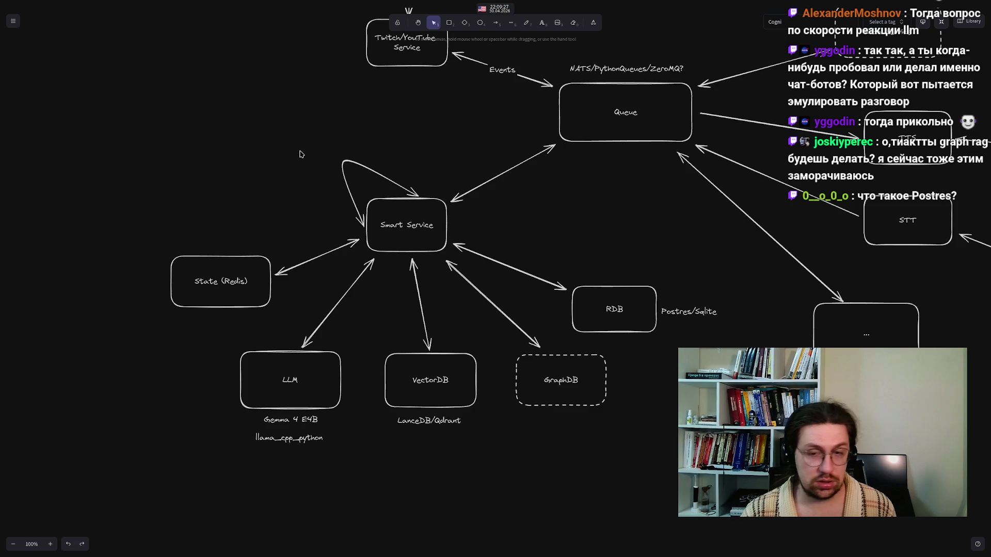
left_click(681, 313)
double_click(680, 313)
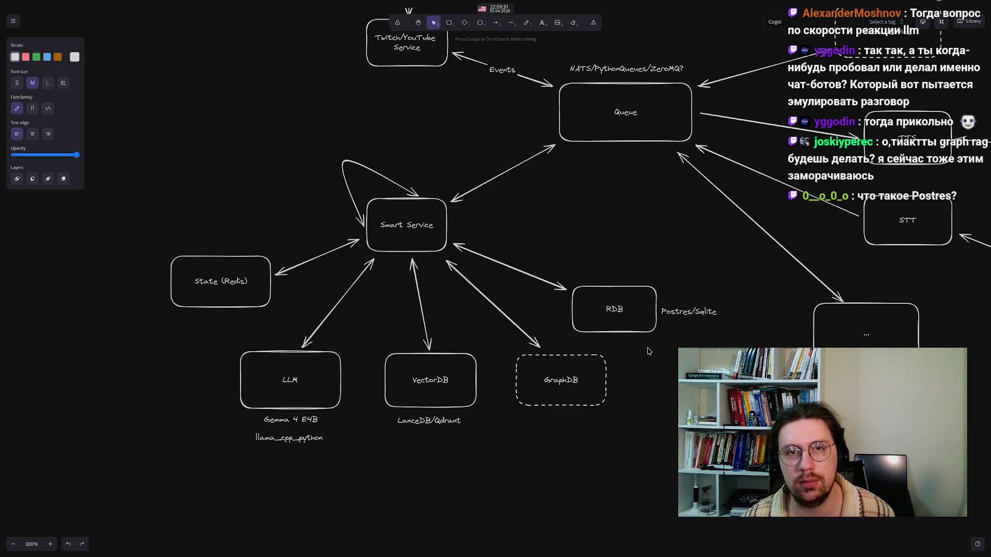
type("g")
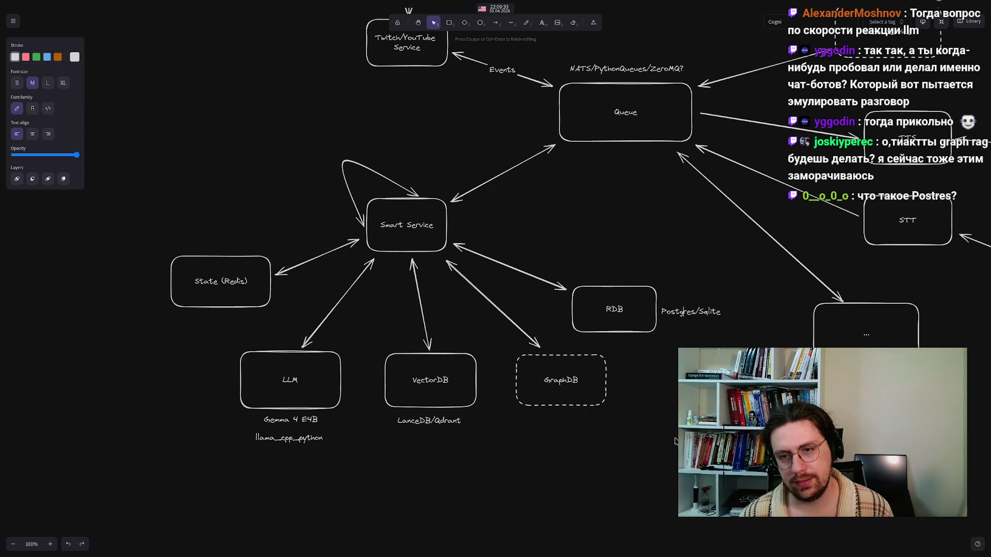
left_click(675, 442)
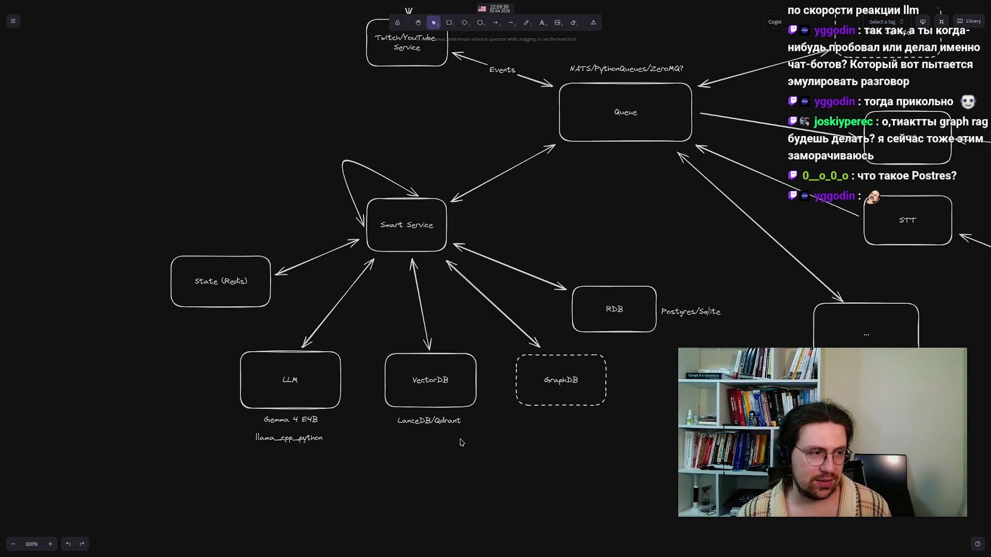
double_click(532, 421)
type("Neo4j?")
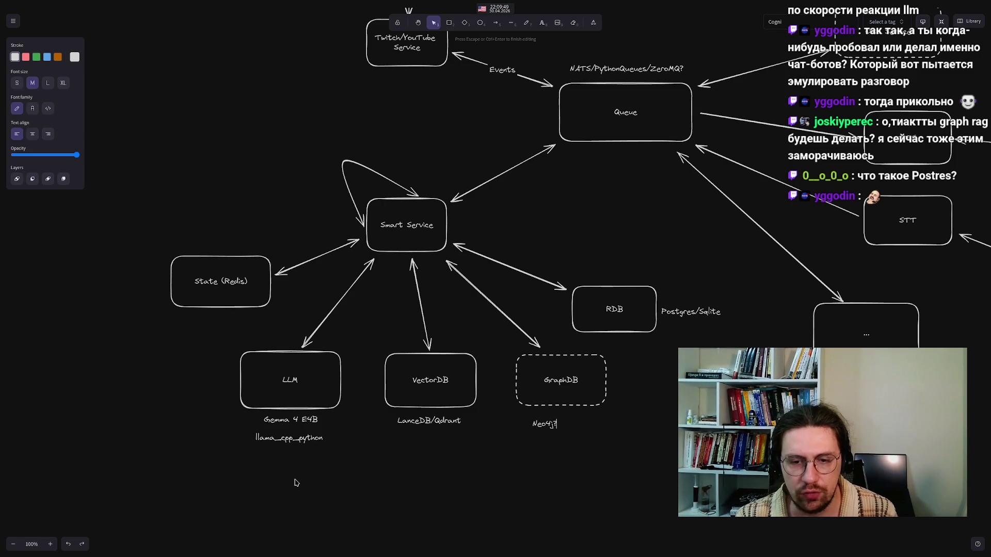
Finish the 'Neo4j?' note and centre it under the GraphDB box
left_click(464, 496)
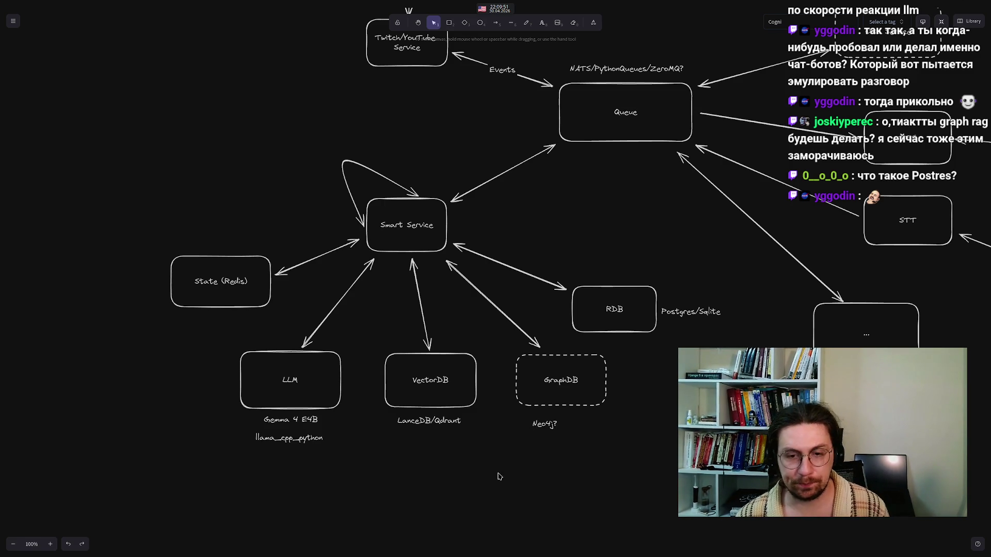
mouse_move(543, 425)
left_mouse_down()
mouse_move(568, 420)
mouse_move(560, 422)
left_mouse_up()
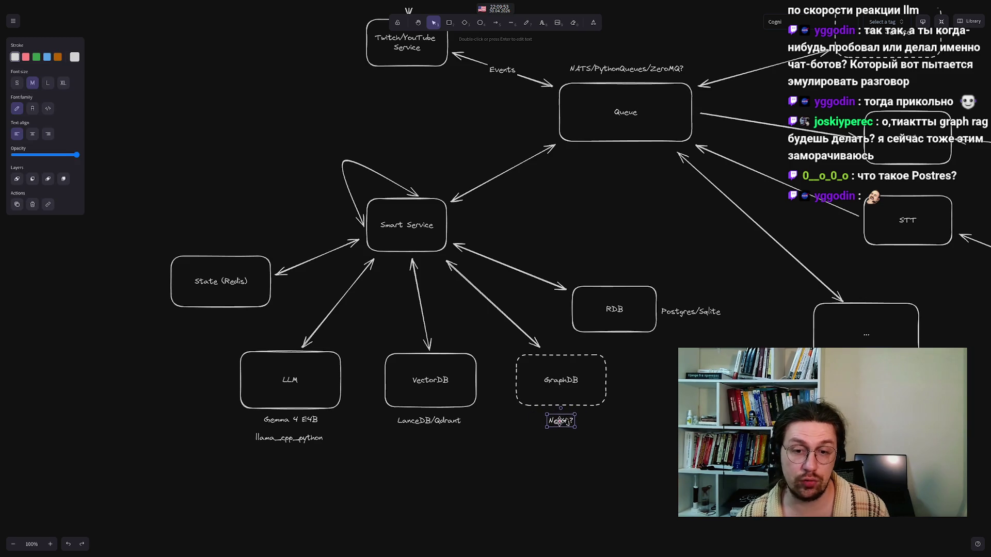
left_click(544, 470)
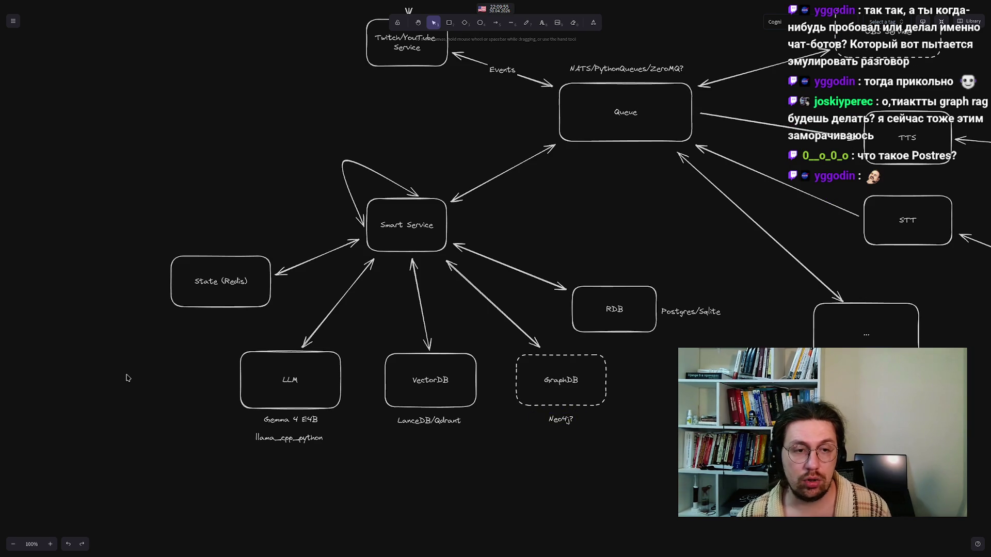
Edit the 'State (Redis' label so it reads only 'State'
double_click(243, 284)
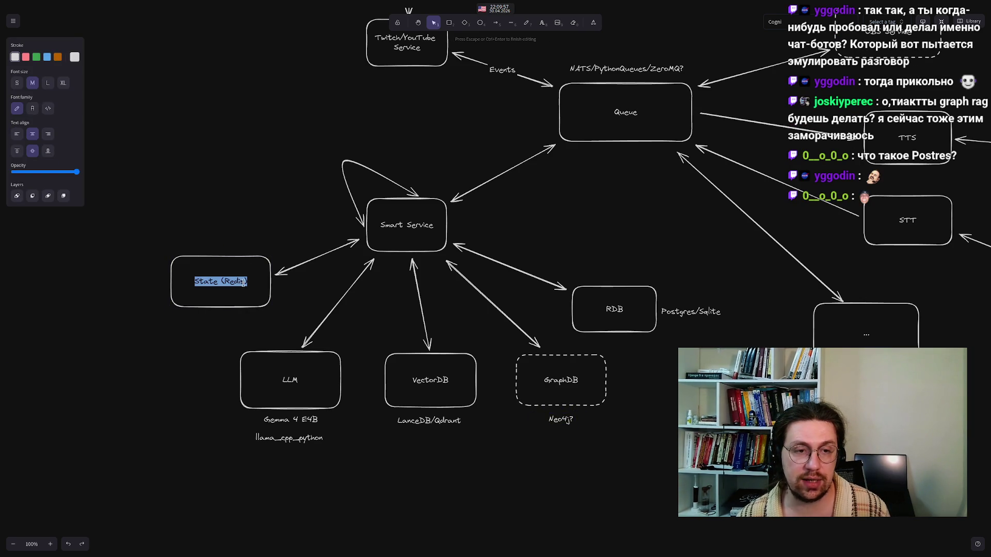
left_click(232, 285)
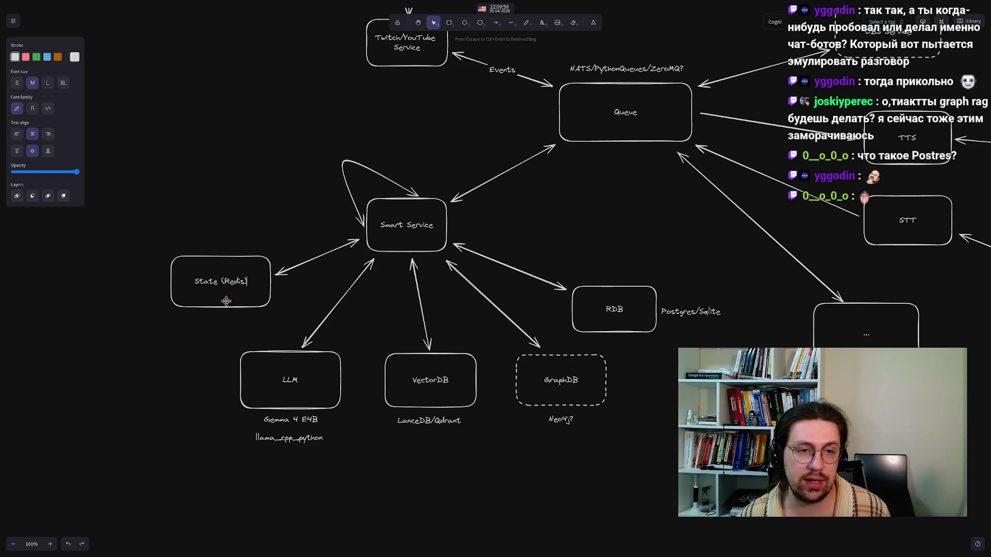
key("BackSpace")
key("BackSpace")
key("BackSpace")
key("BackSpace")
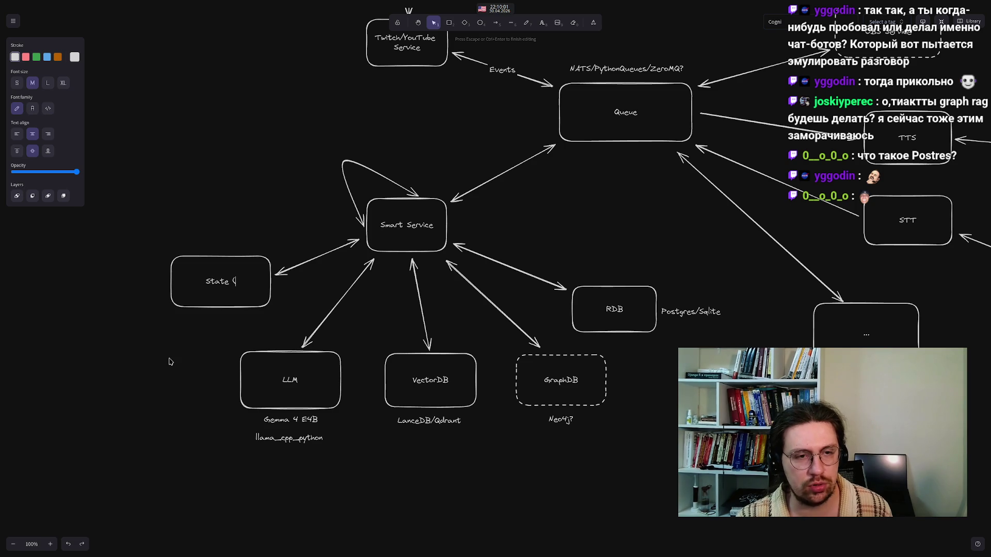
left_click(137, 313)
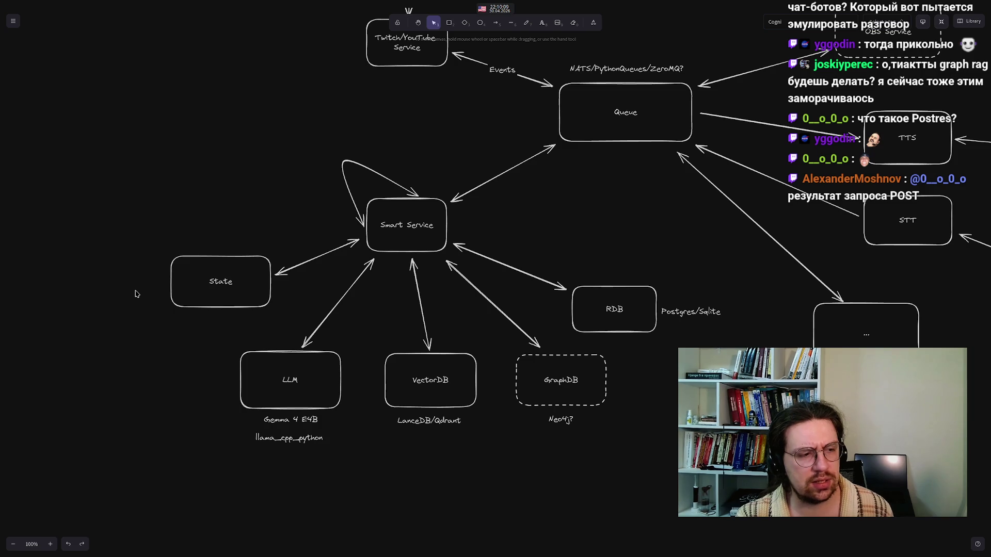
Replace the LanceDB query with a Google search for 'форк redis'
mouse_move(298, 550)
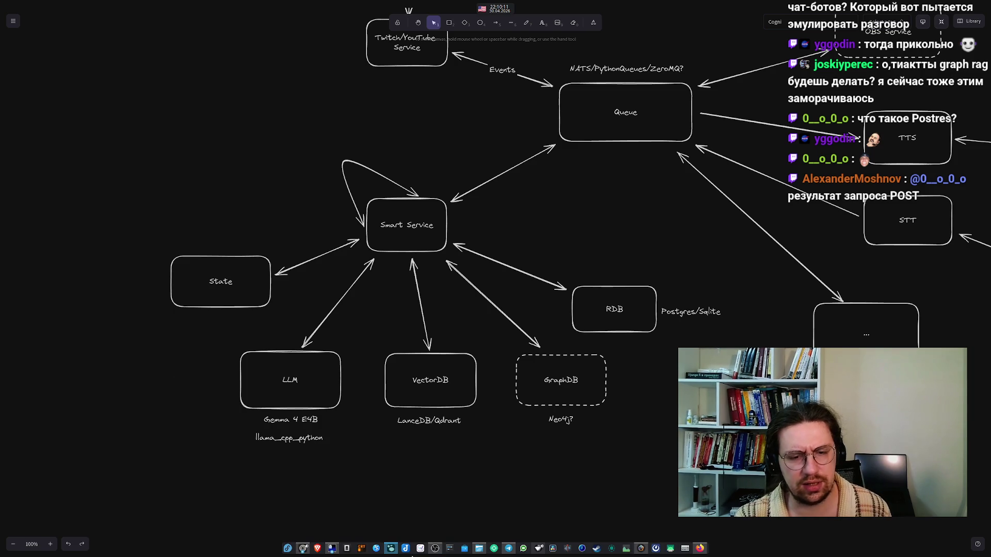
left_click(347, 504)
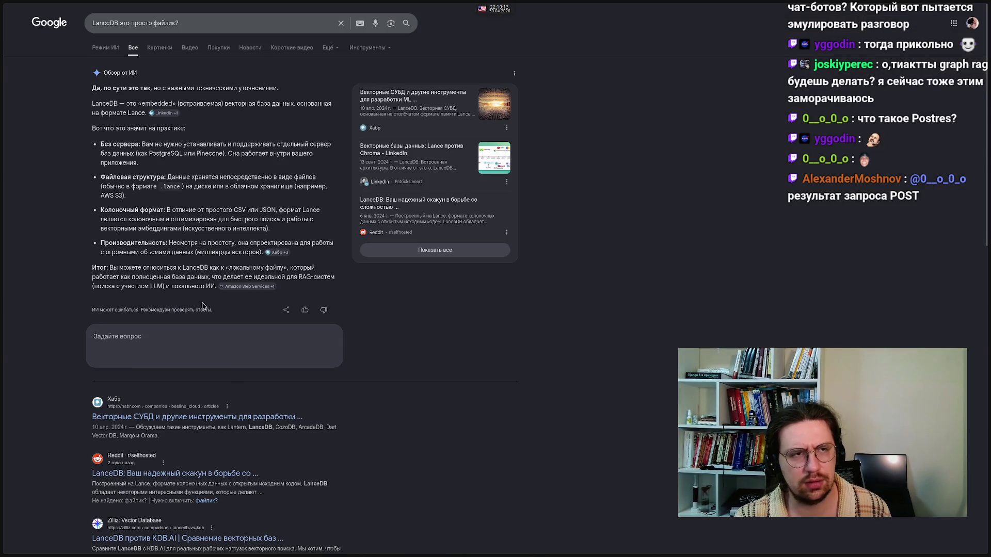
left_click(195, 26)
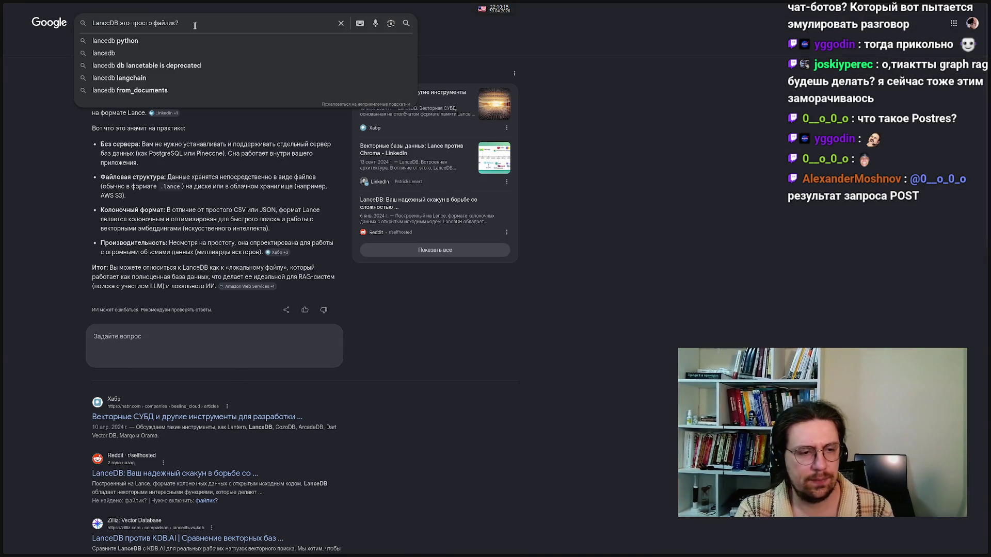
key("ctrl+a")
key("alt+shift")
type("фо")
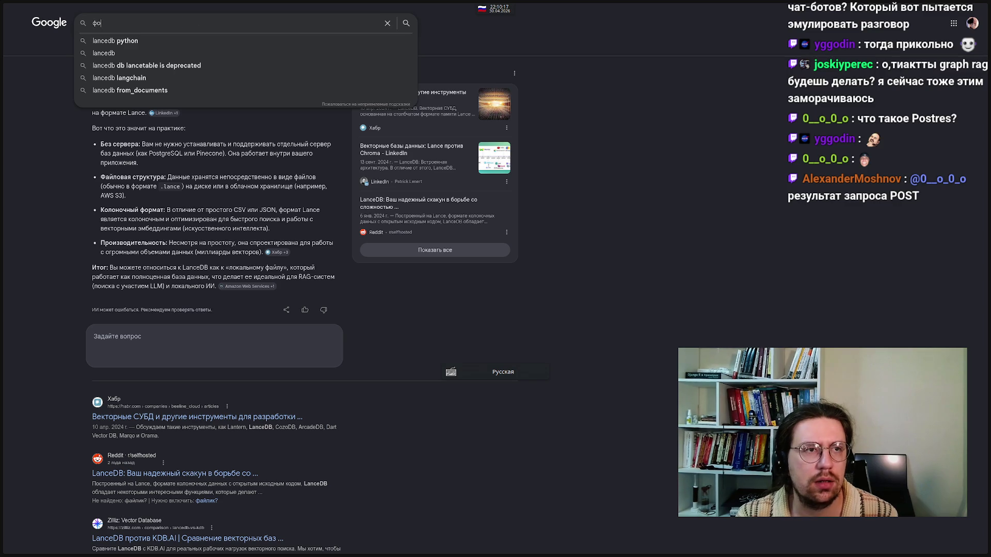
type("рк")
key("alt+shift")
type(" redis")
key("Return")
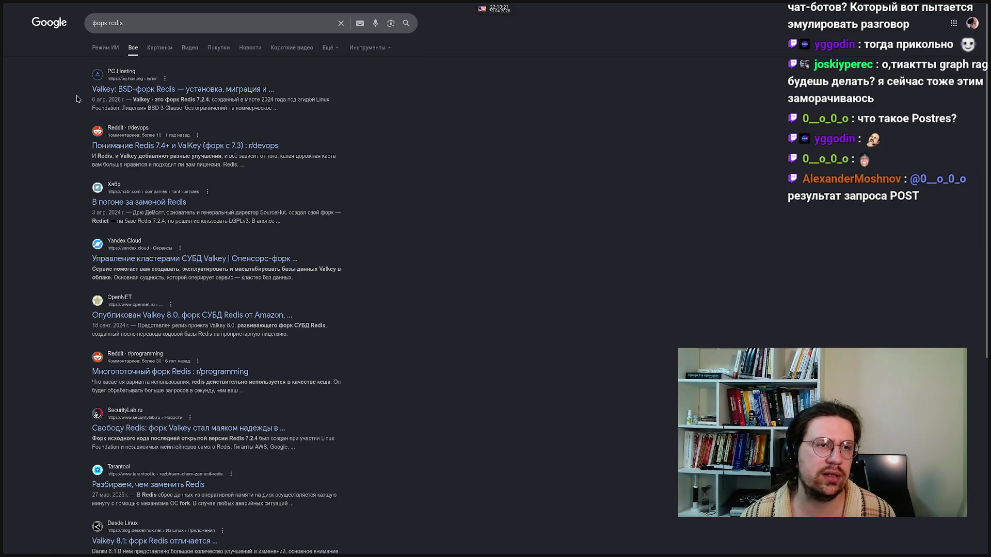
Copy 'Valkey' from the first result and start a text label left of State in Excalidraw
double_click(144, 100)
right_click(145, 104)
left_click(152, 110)
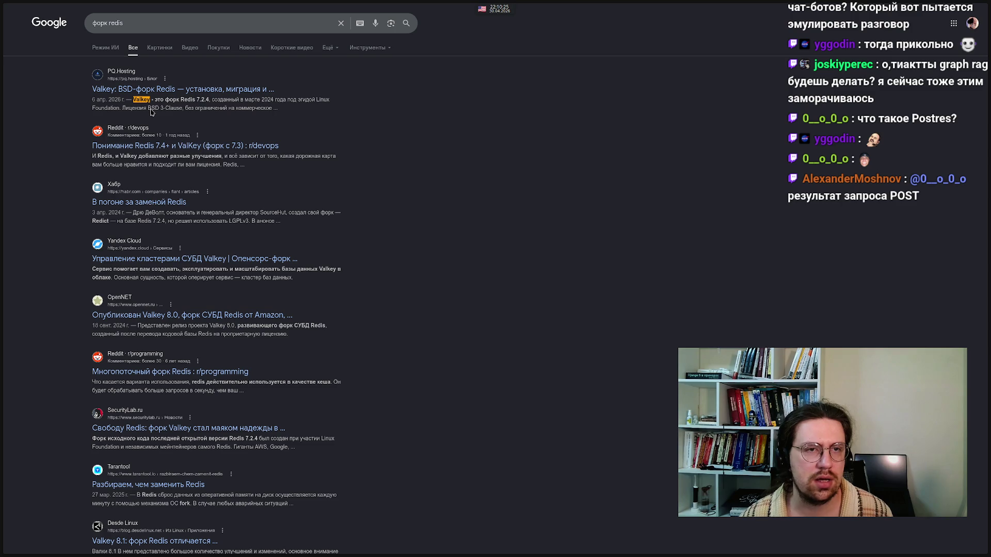
left_click(404, 318)
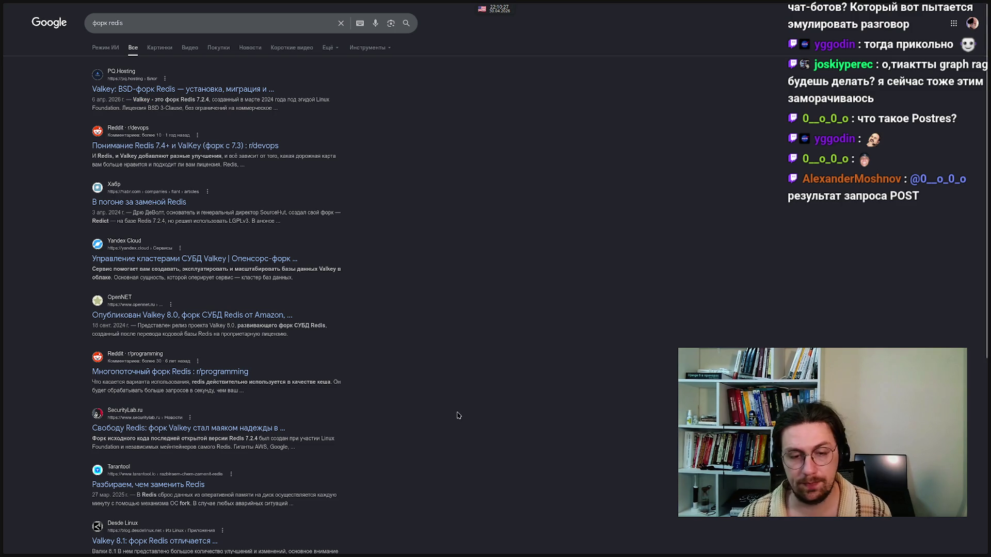
mouse_move(496, 556)
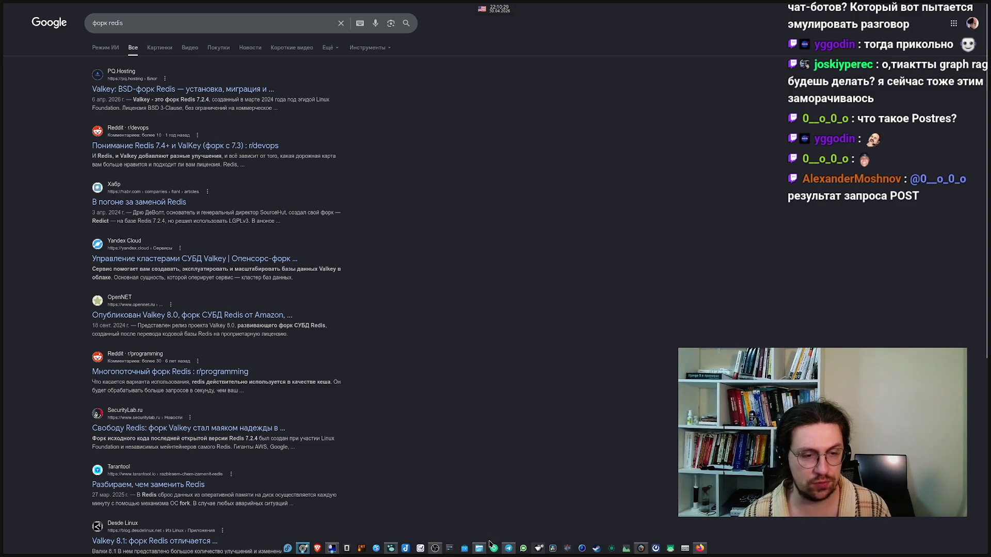
left_click(390, 550)
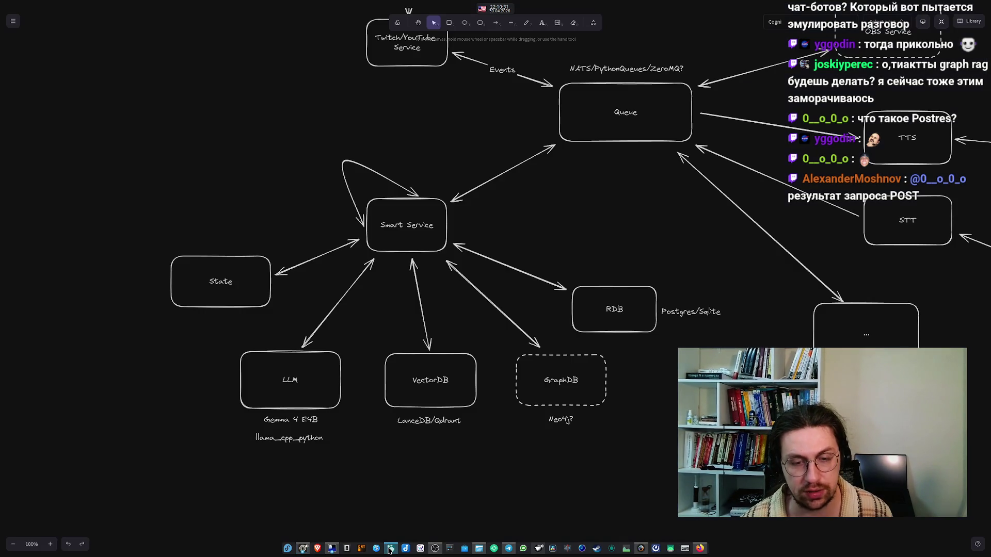
double_click(144, 291)
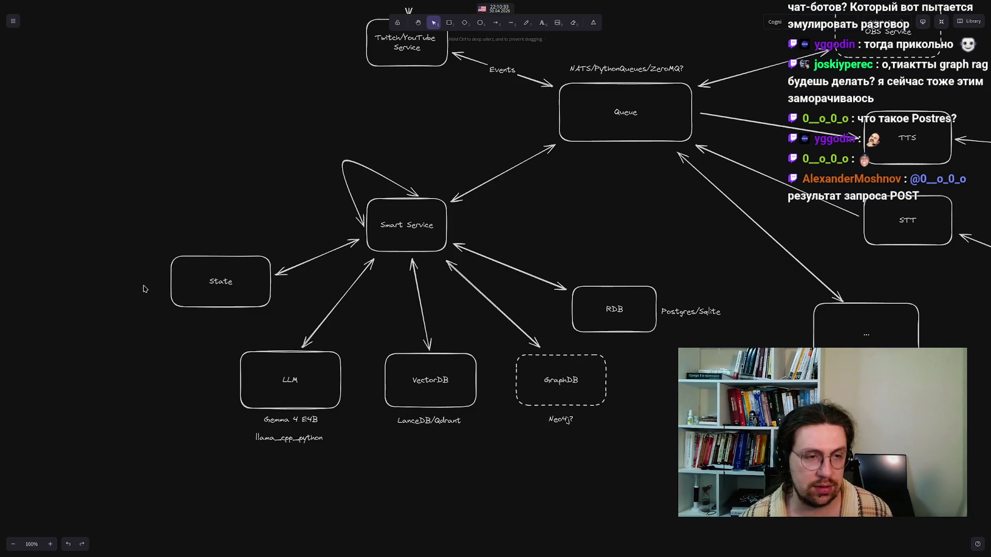
Write 'Valkey/Redis' and position the label just left of the State box
type("Valkey")
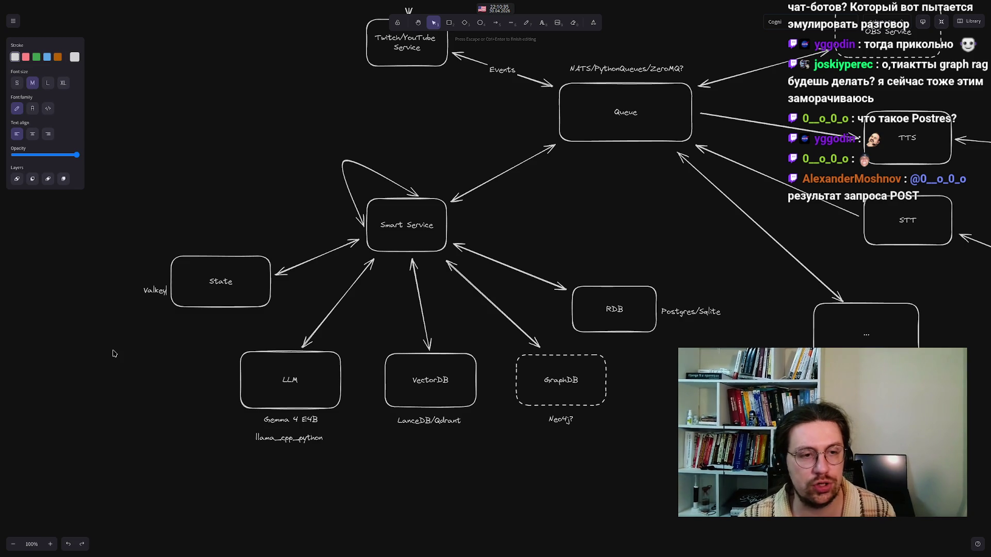
type("/Redis")
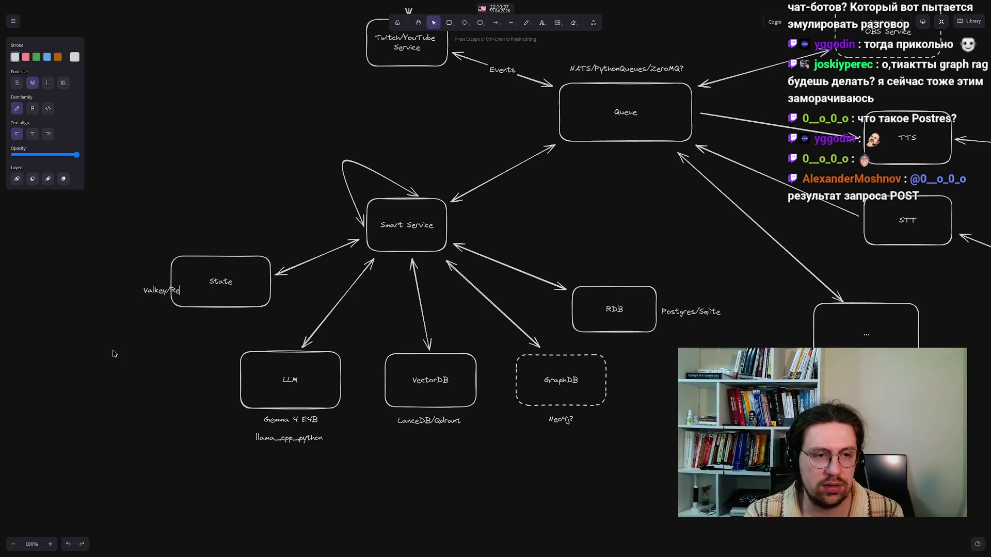
left_click(114, 354)
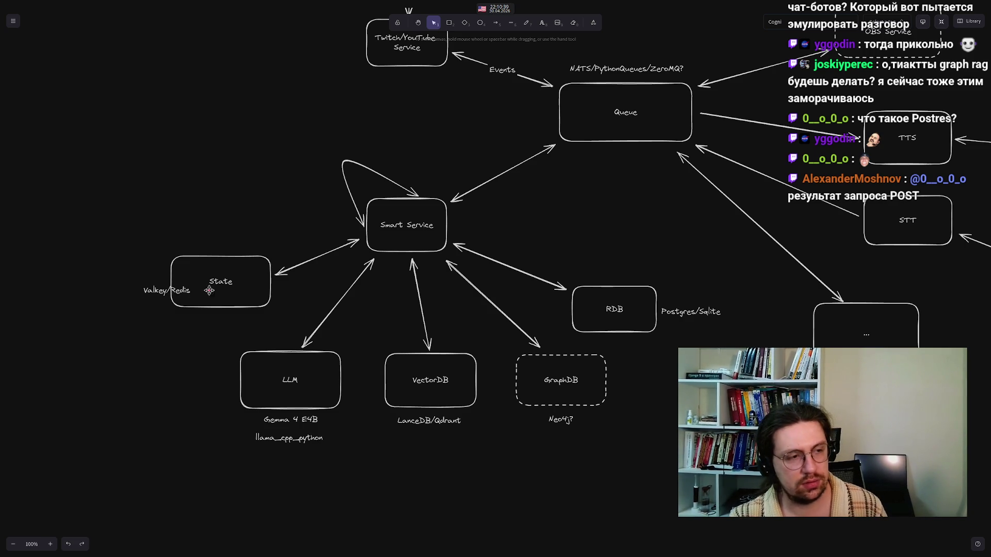
left_click(155, 292)
left_click_drag(155, 293, 129, 285)
left_click(122, 391)
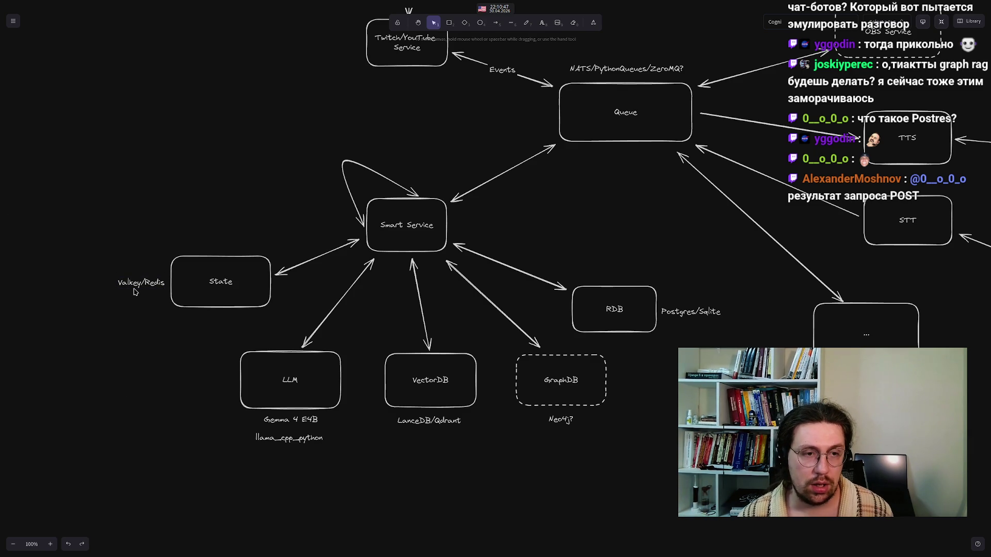
Search Google for 'embedded key value store', retyping a misspelled first attempt
mouse_move(368, 556)
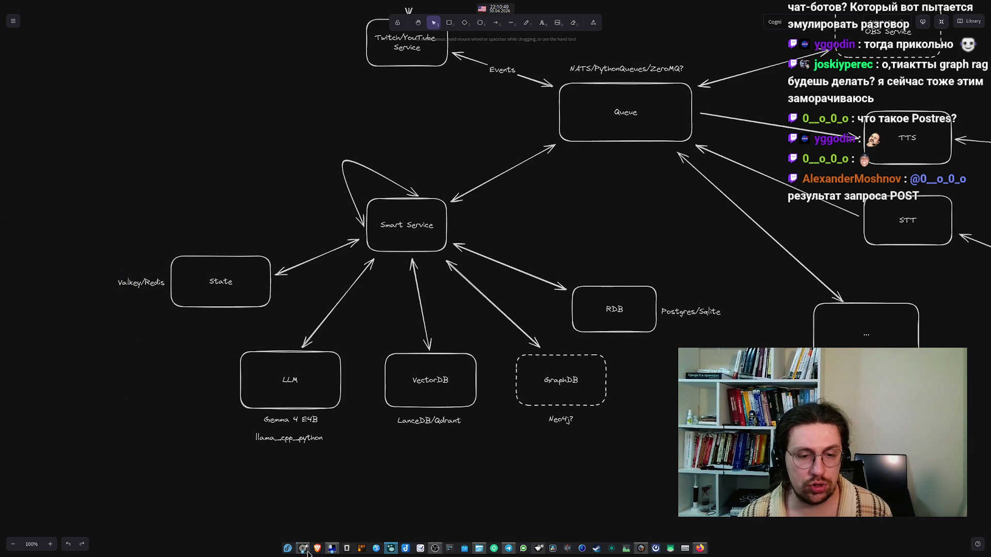
mouse_move(303, 548)
left_click(312, 494)
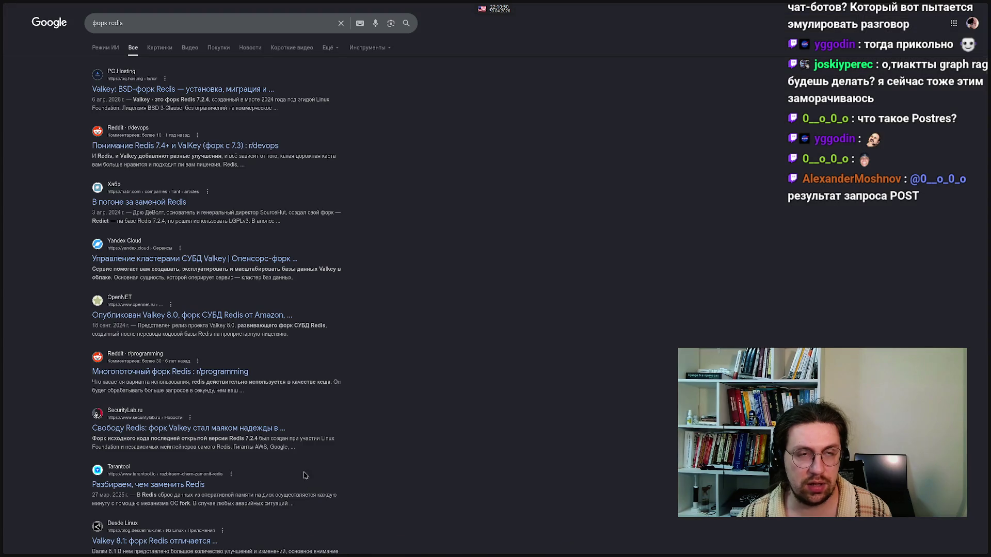
left_click(135, 20)
key("ctrl+a")
type("enbed")
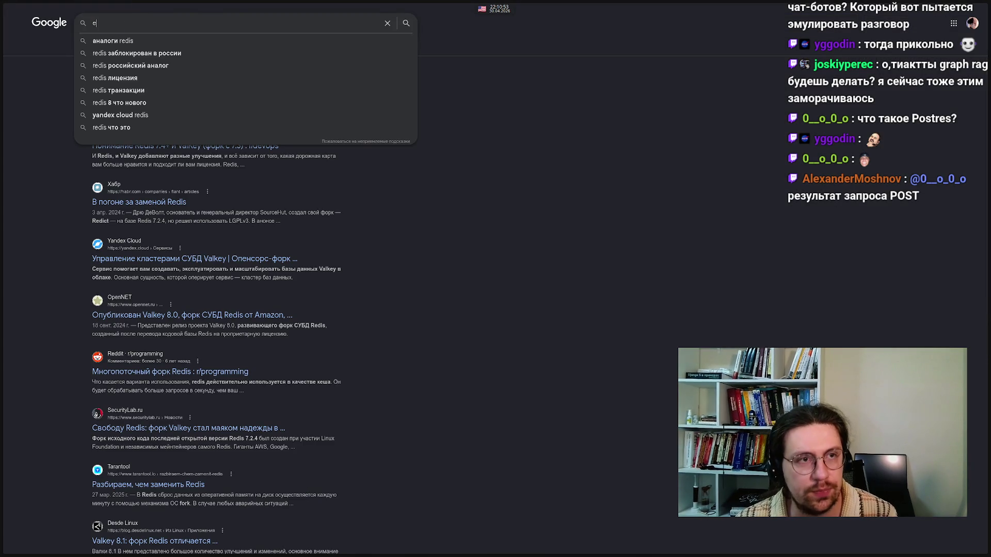
type("dede")
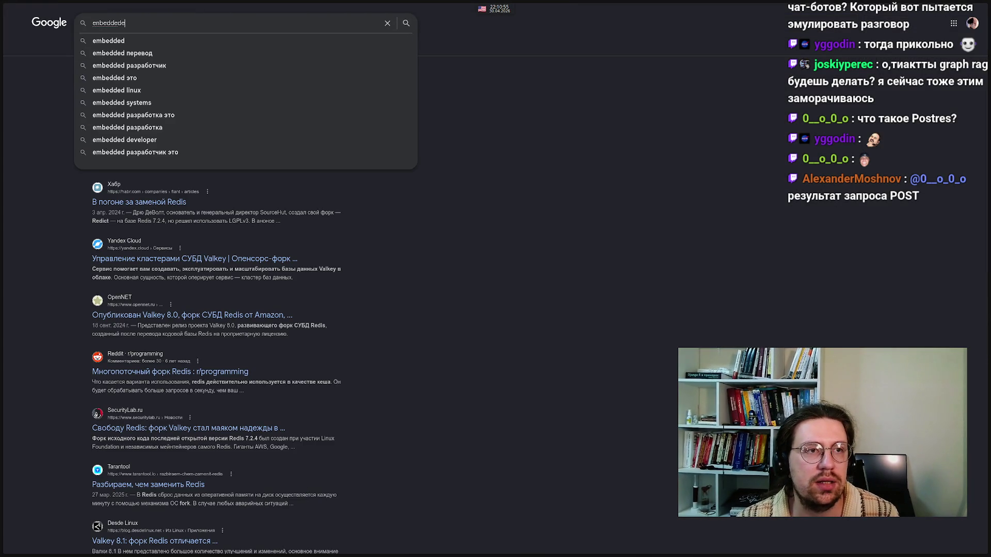
key("ctrl+a")
type("embedded")
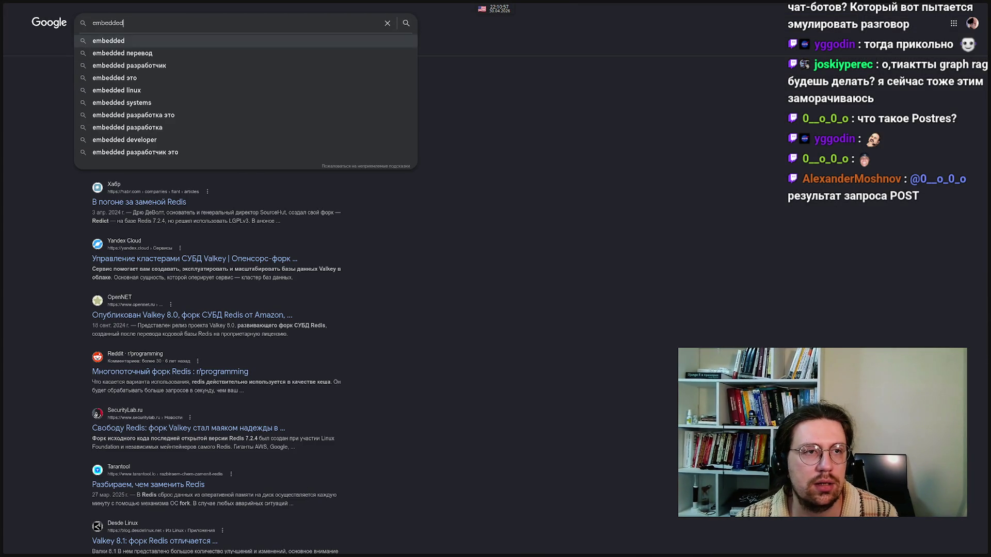
type(" key")
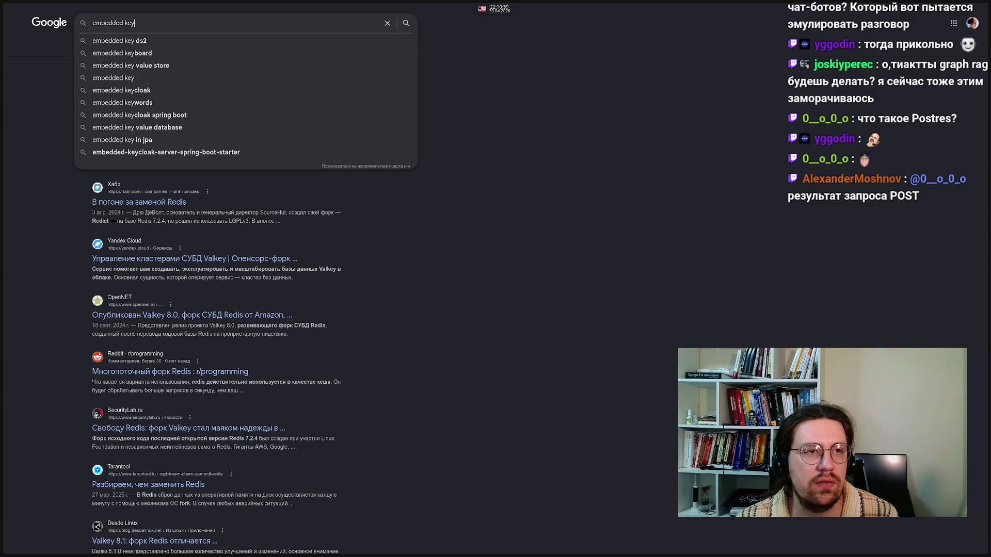
key("Down")
key("Down")
key("Down")
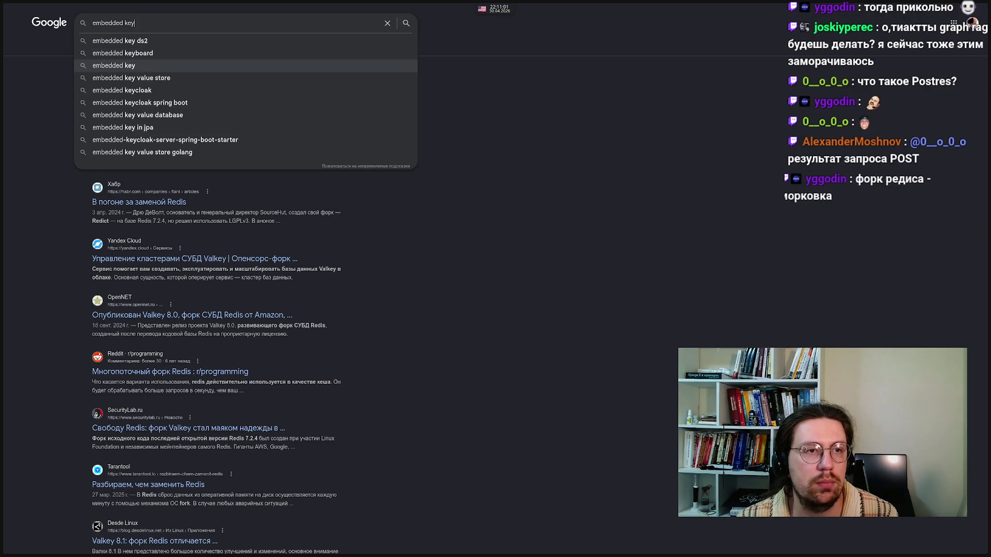
type("value store")
key("Return")
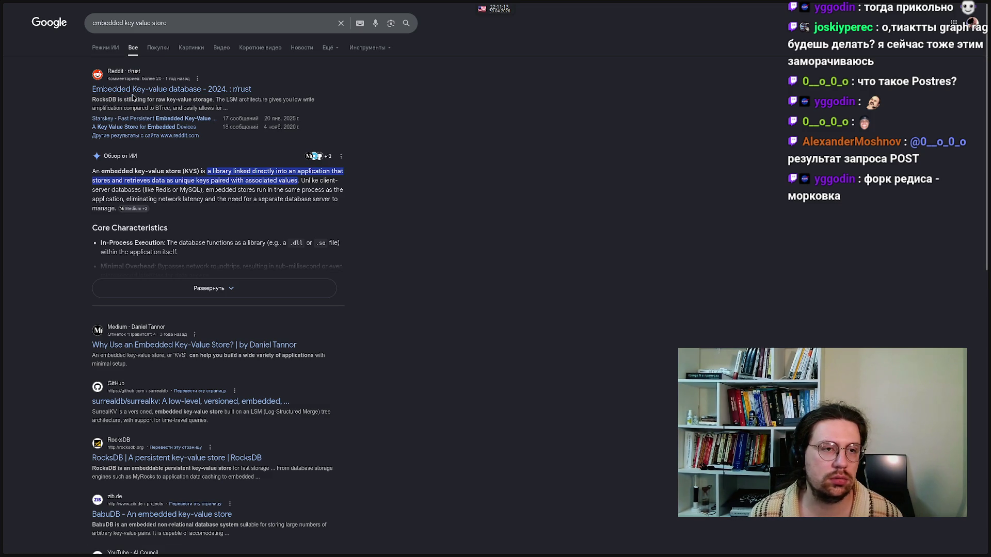
left_click(178, 288)
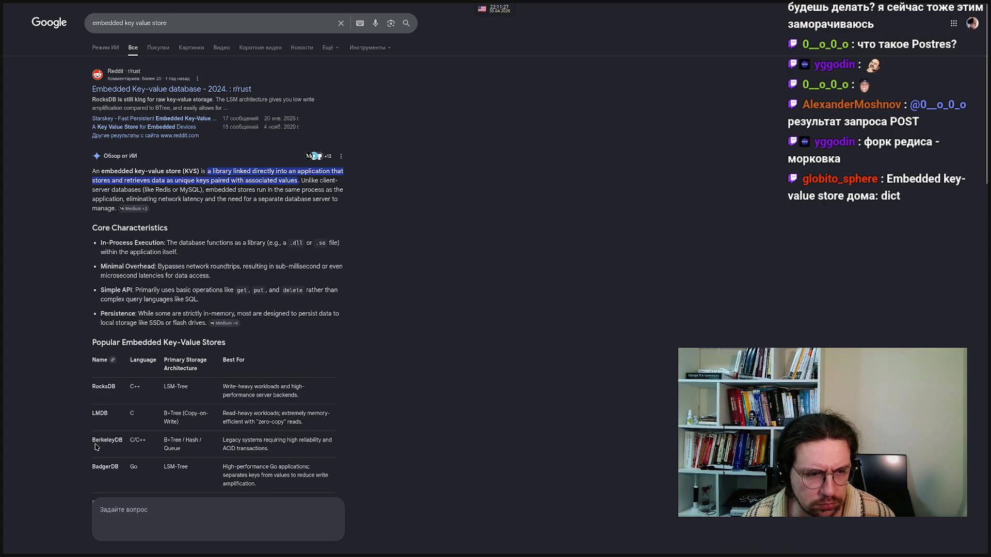
scroll(98, 447, "down", 2)
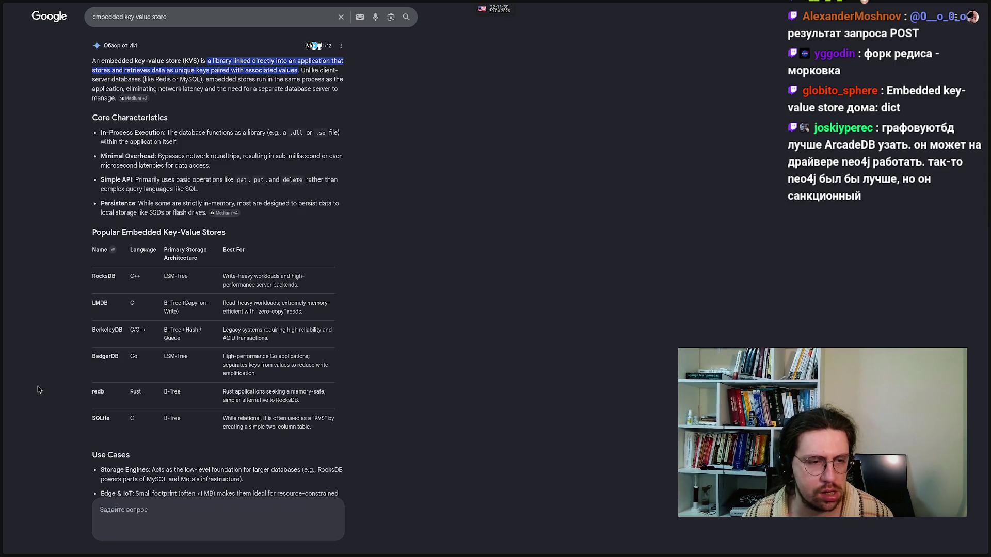
scroll(38, 390, "down", 2)
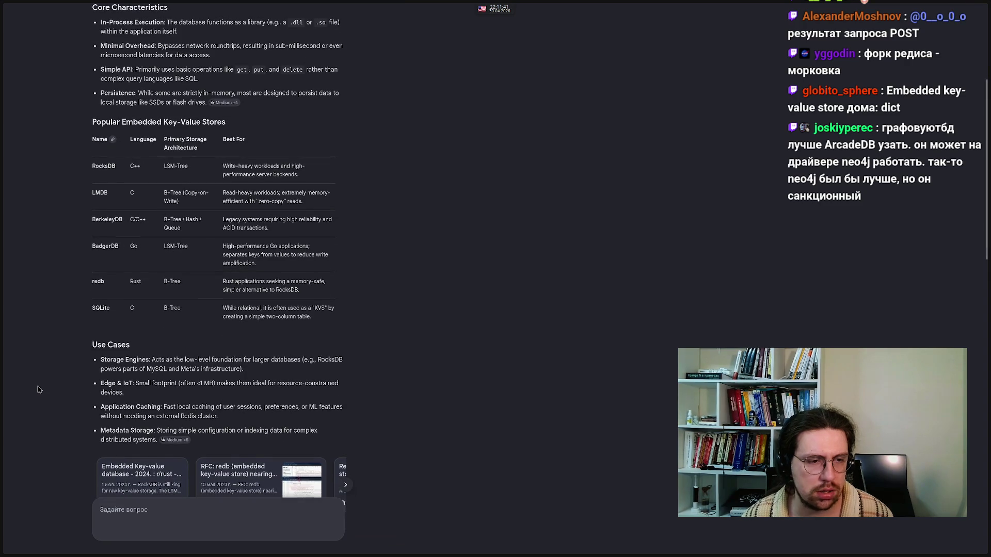
scroll(38, 390, "down", 1)
scroll(38, 389, "up", 3)
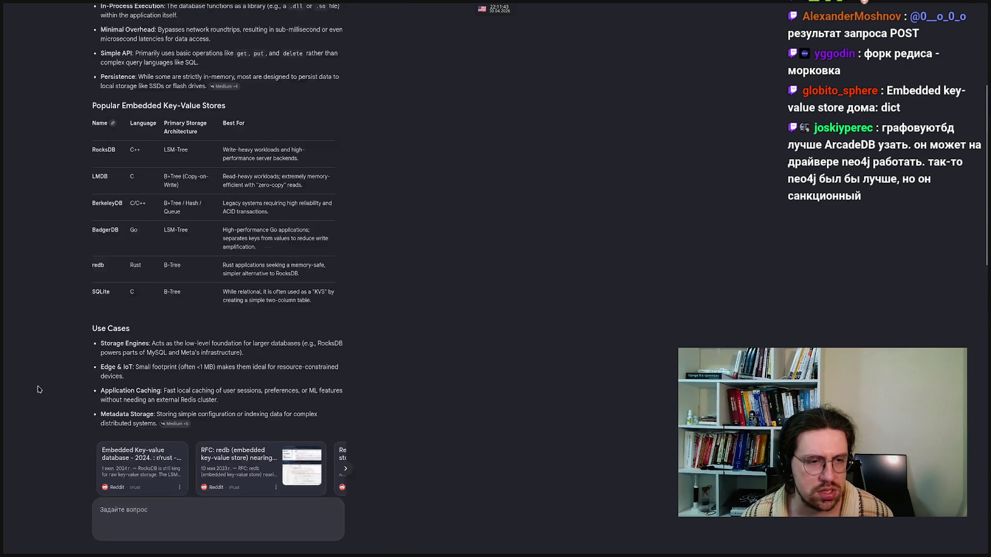
scroll(38, 389, "down", 2)
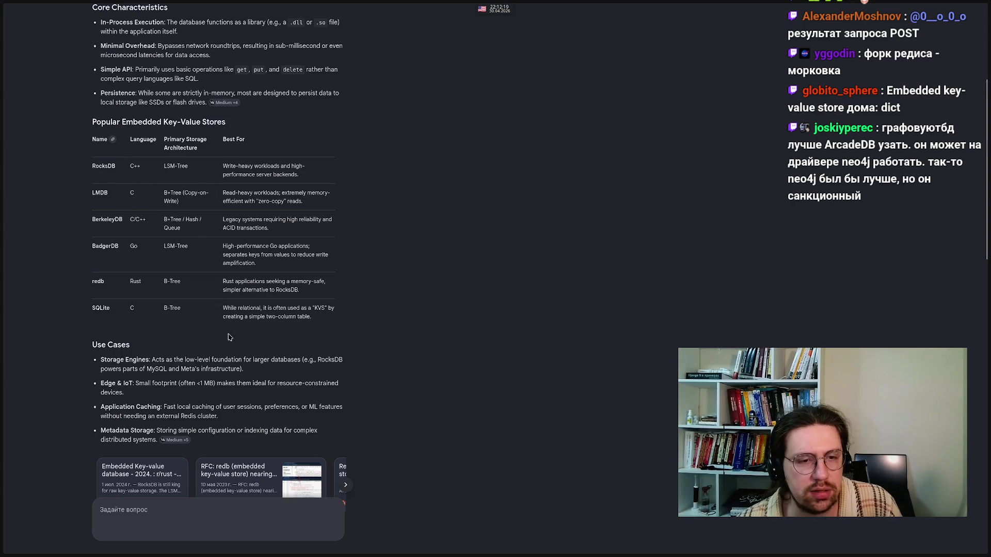
mouse_move(1, 354)
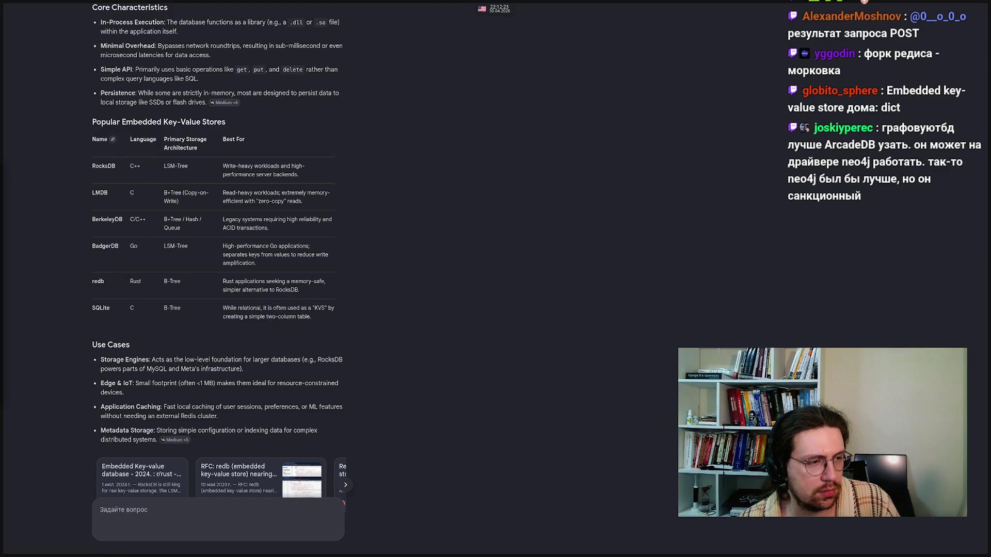
mouse_move(508, 549)
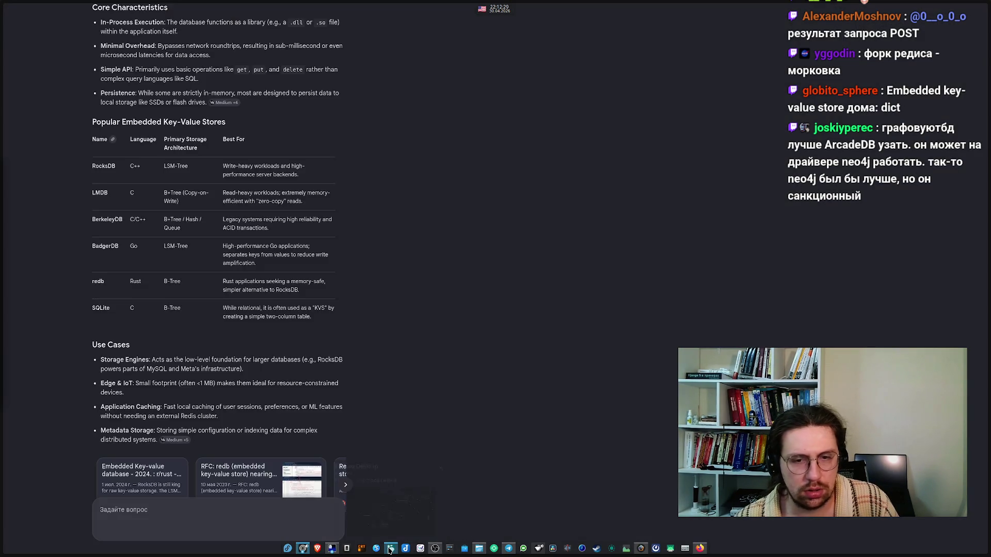
Change the GraphDB note to 'Neo4j/ArcadeDB?' and centre it under the box
left_click(390, 550)
double_click(568, 419)
left_click(568, 419)
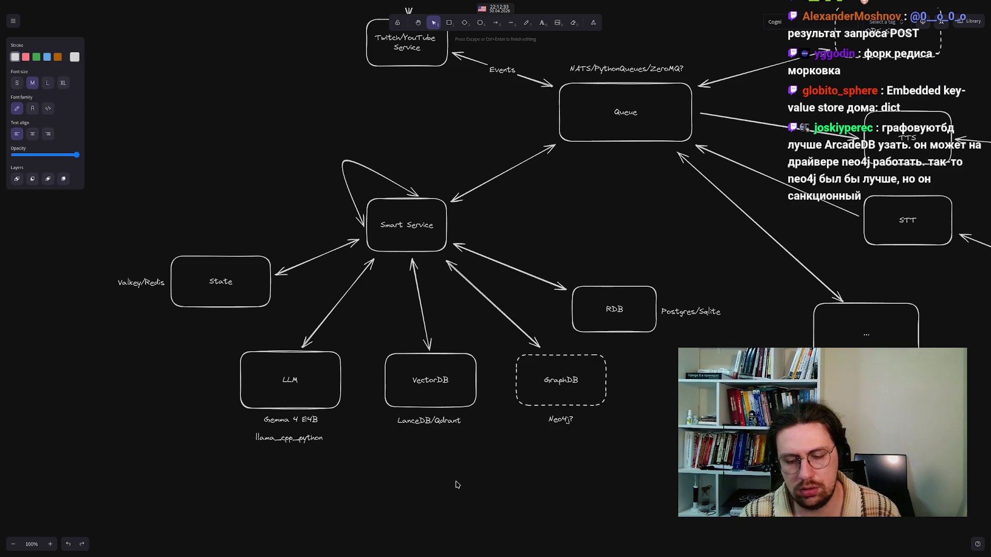
type("/ArcadeDB")
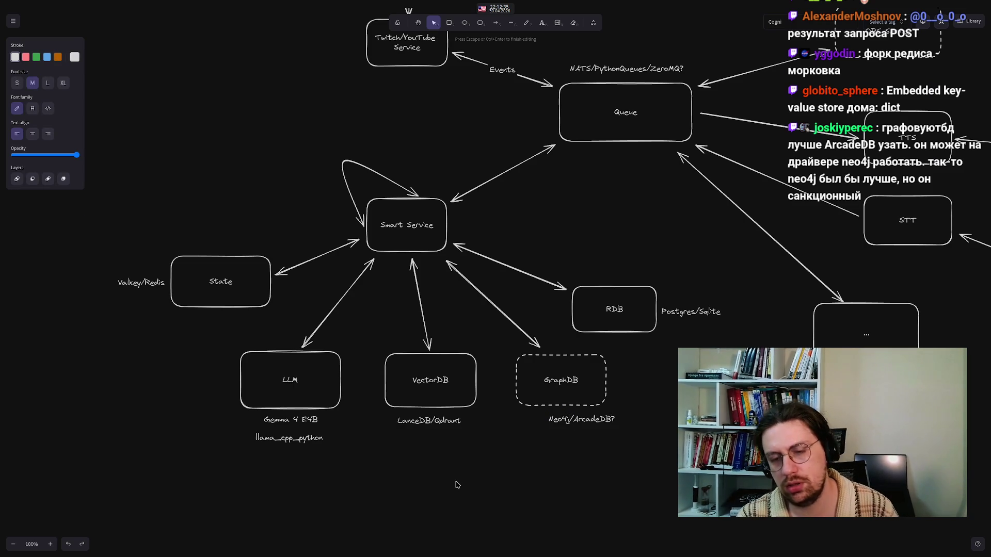
key("Escape")
left_click_drag(579, 421, 557, 423)
left_click(526, 453)
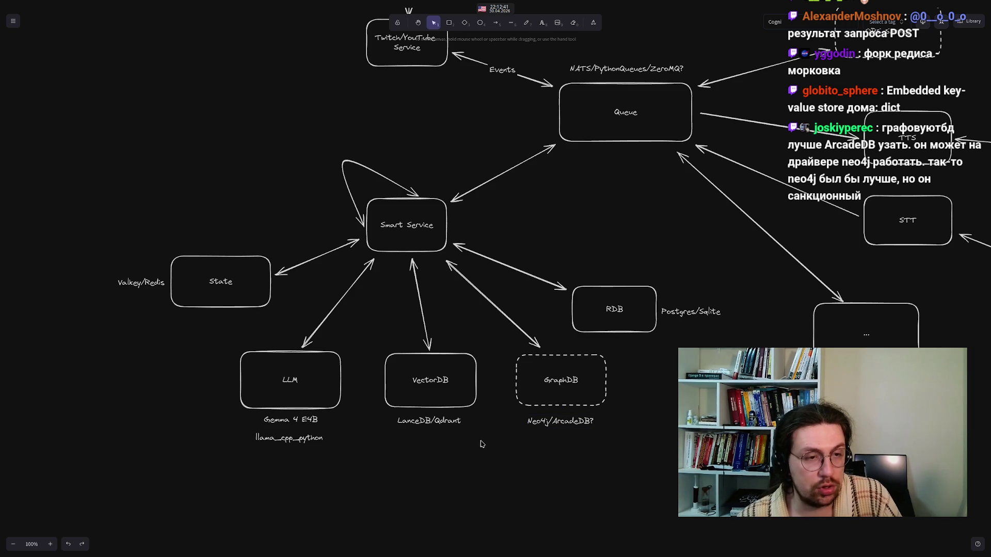
Add a question mark to the Valkey/Redis label to mark it as uncertain
mouse_move(93, 161)
left_mouse_down()
mouse_move(261, 370)
mouse_move(163, 318)
left_mouse_up()
double_click(153, 280)
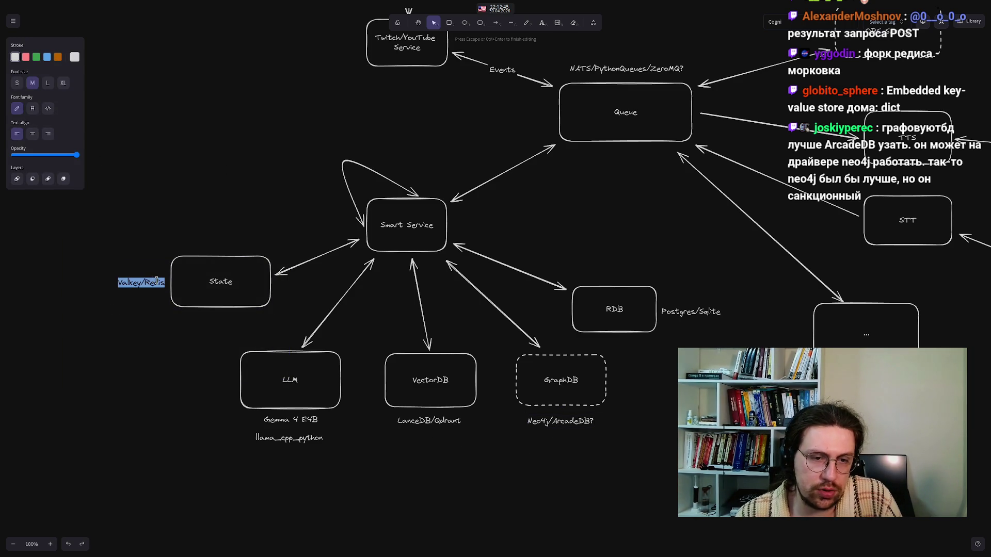
left_click(156, 281)
type("?")
key("BackSpace")
type("?")
left_click(385, 498)
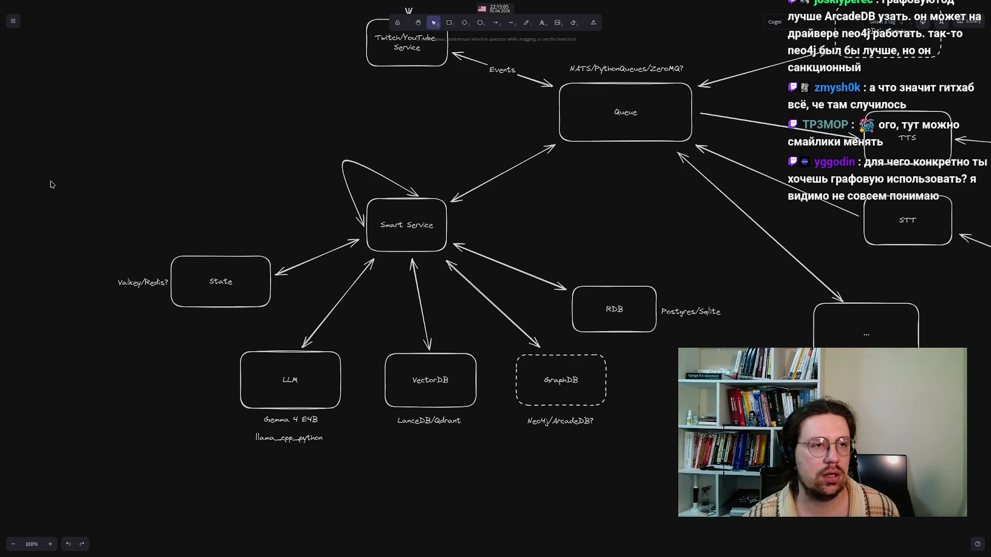
mouse_move(474, 556)
mouse_move(303, 549)
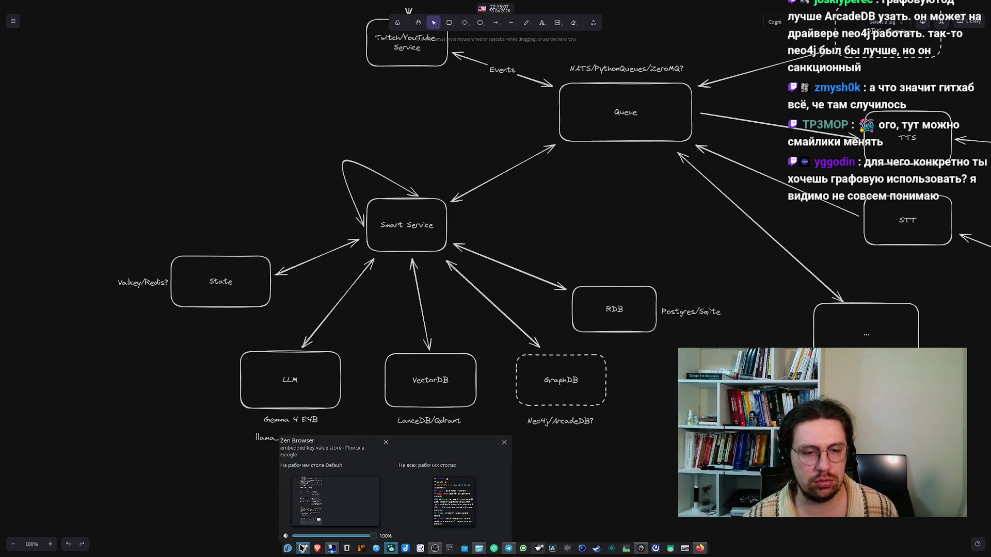
Open The Missing GitHub Status Page tab and review the 85.51% GitHub Platform 90-day uptime
left_click(304, 505)
mouse_move(6, 155)
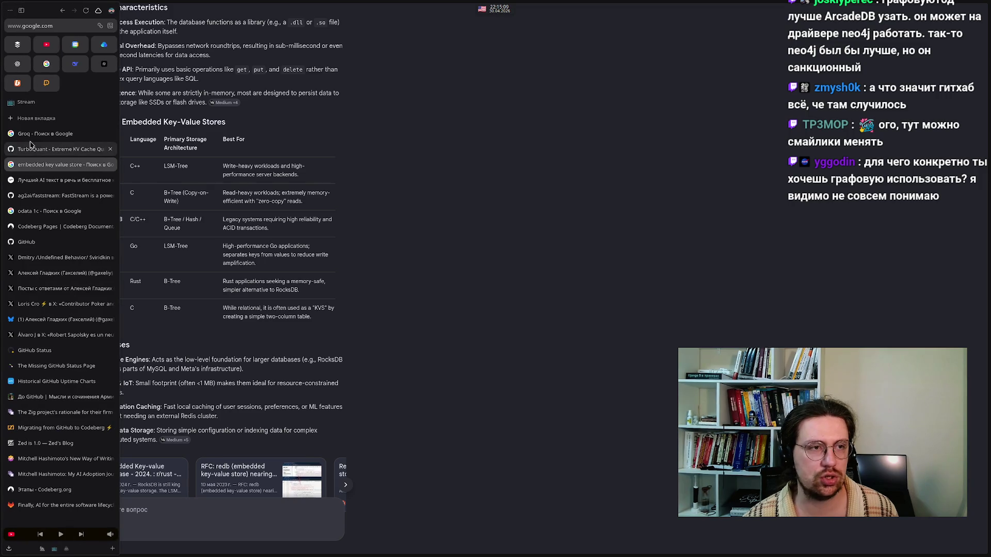
left_click(58, 351)
left_click(59, 365)
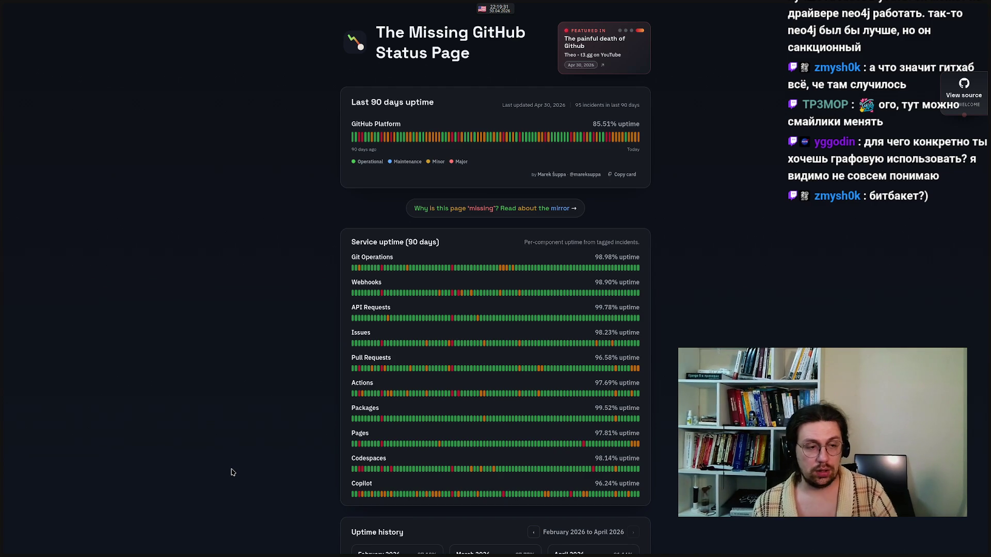
mouse_move(331, 556)
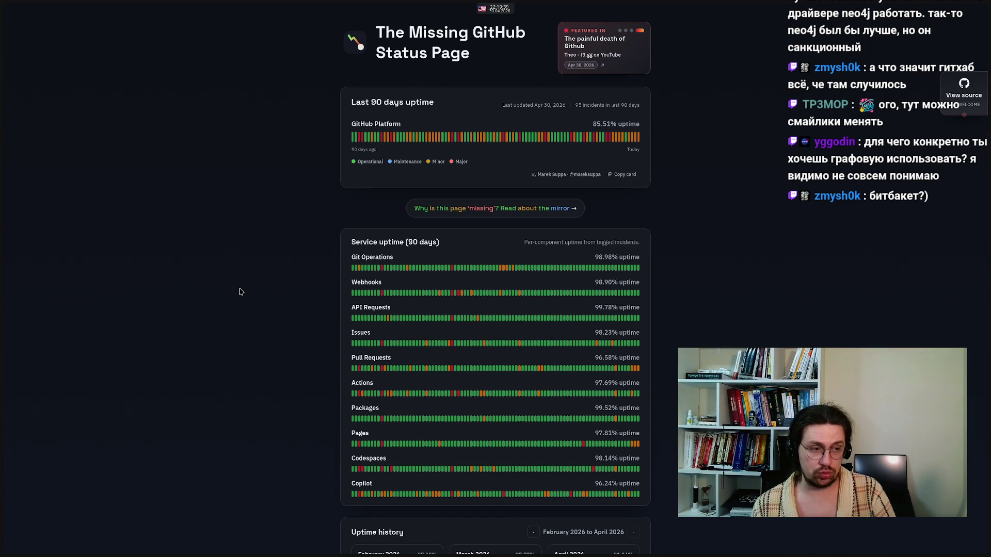
Pan the diagram to show the Twitch/YouTube boxes and the Kamal, Docker(Compose), FastStream notes
mouse_move(386, 556)
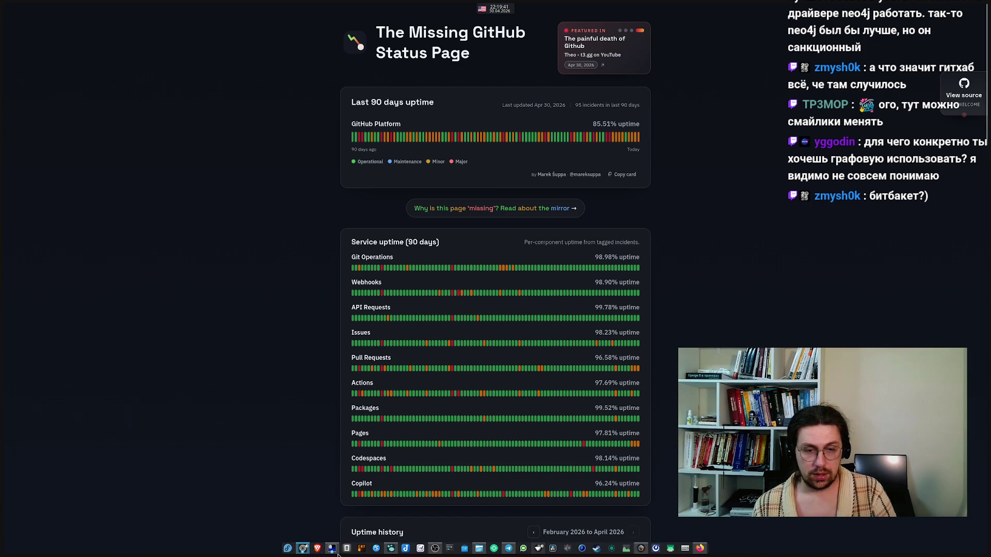
left_click(386, 556)
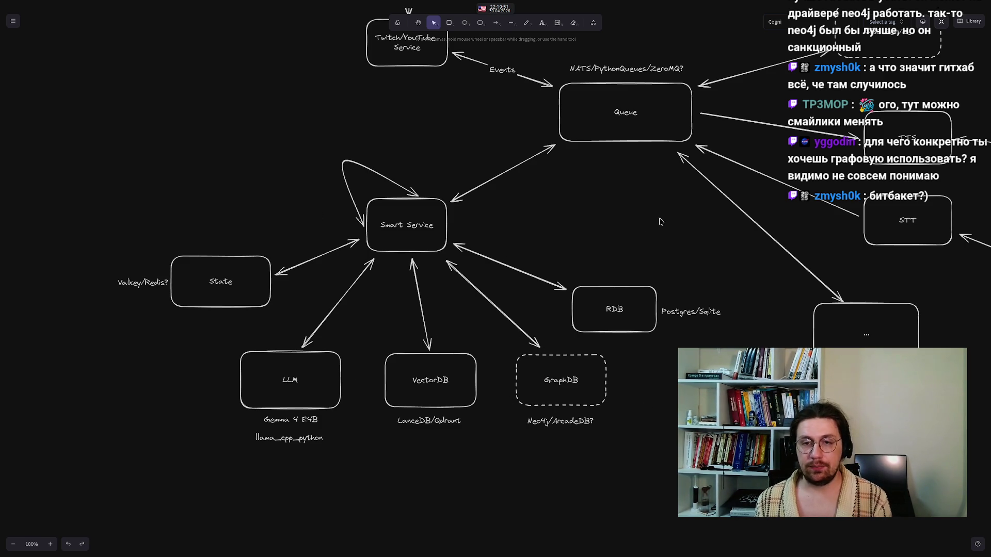
mouse_move(677, 247)
left_mouse_down()
mouse_move(534, 250)
mouse_move(440, 328)
left_mouse_up()
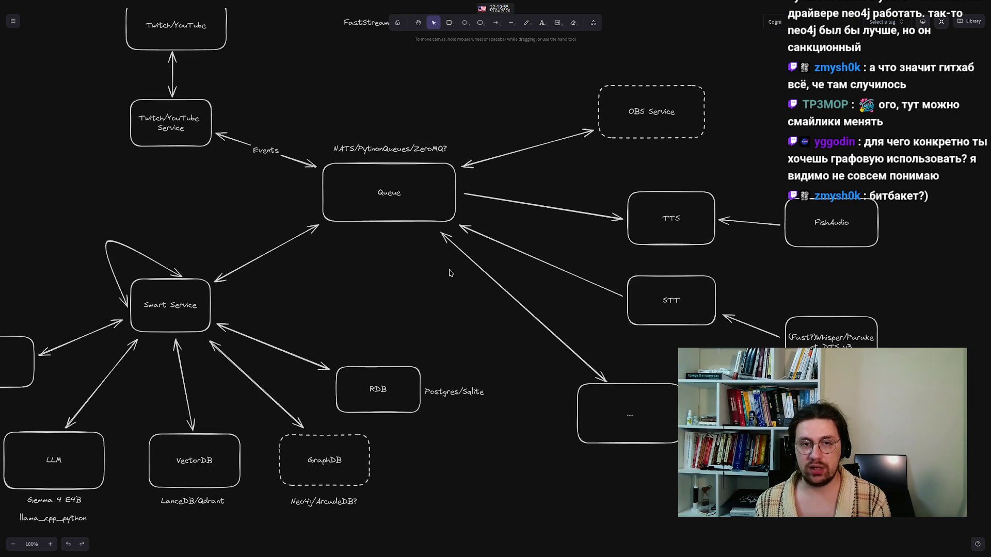
left_click_drag(376, 261, 518, 416)
mouse_move(274, 321)
left_mouse_down()
mouse_move(360, 327)
mouse_move(449, 381)
mouse_move(427, 377)
left_mouse_up()
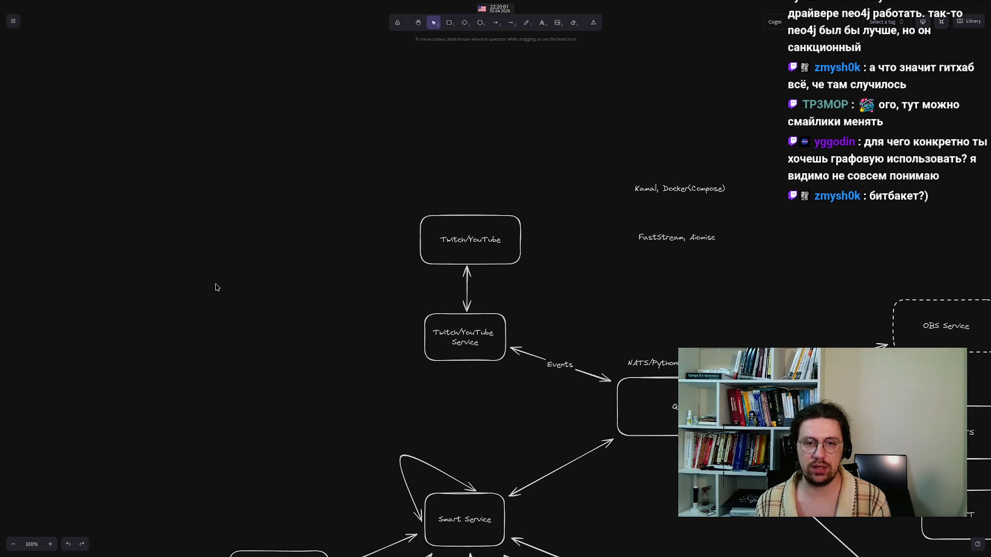
mouse_move(360, 550)
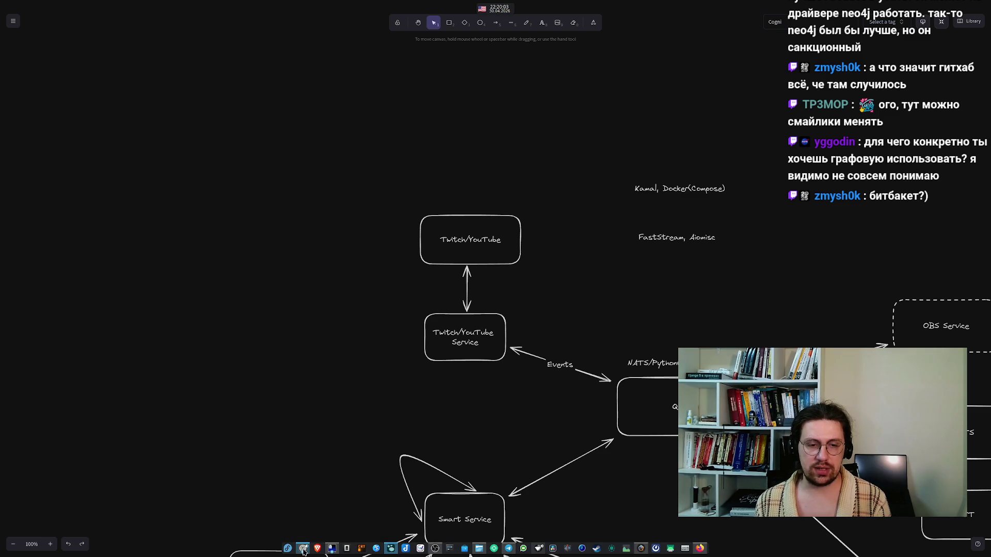
Search Google for 'python twitch helix/pubsub api' in a new browser tab and expand the AI overview
left_click(308, 504)
mouse_move(11, 283)
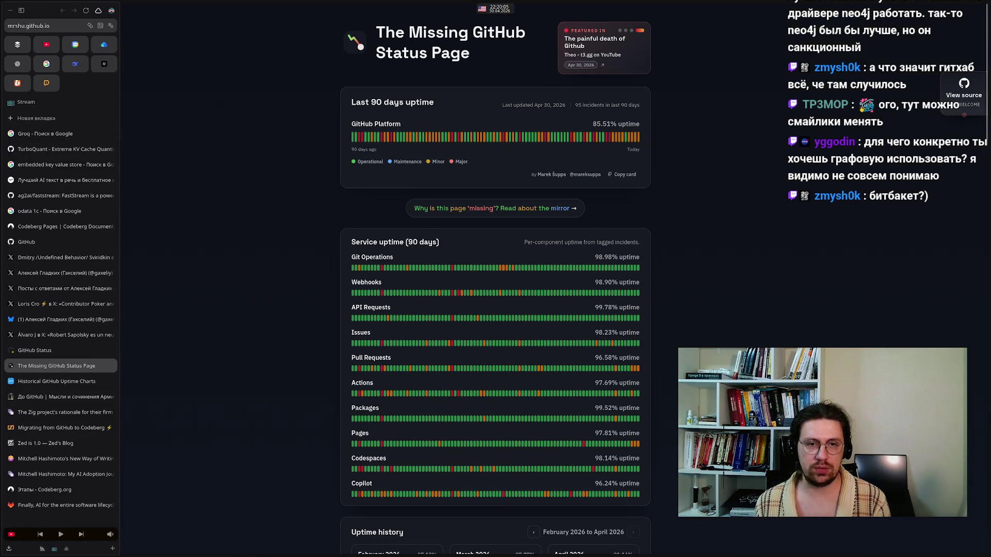
left_click(36, 119)
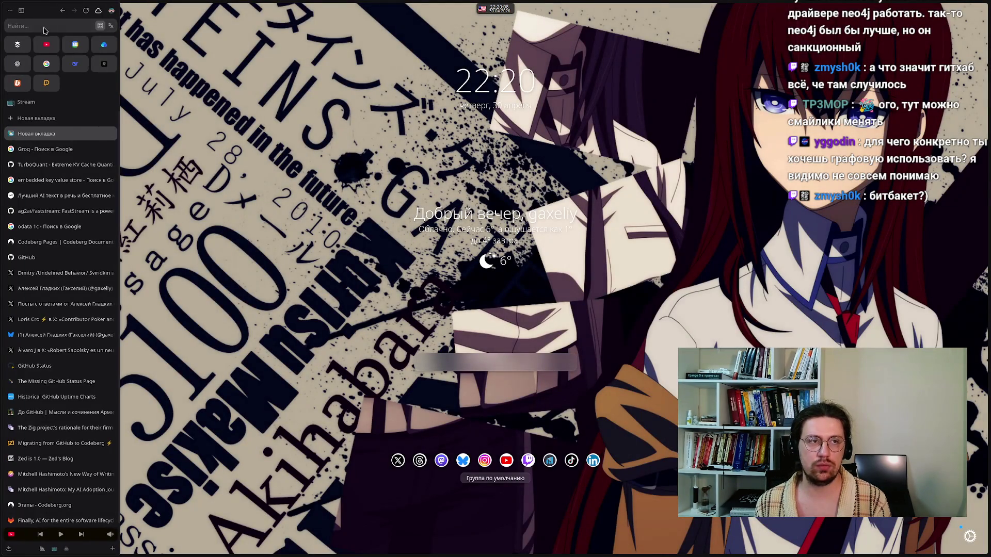
left_click(46, 27)
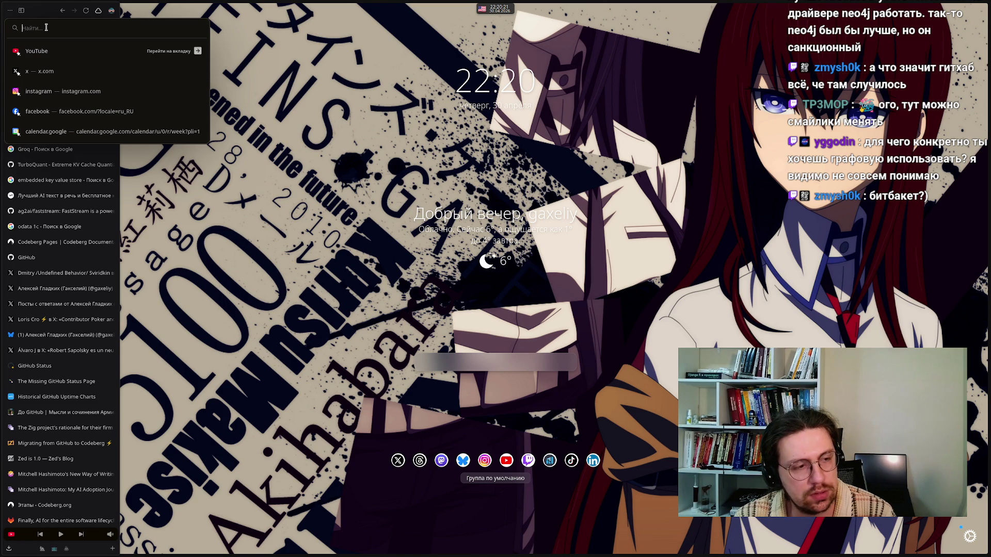
type("python twitch helix/b")
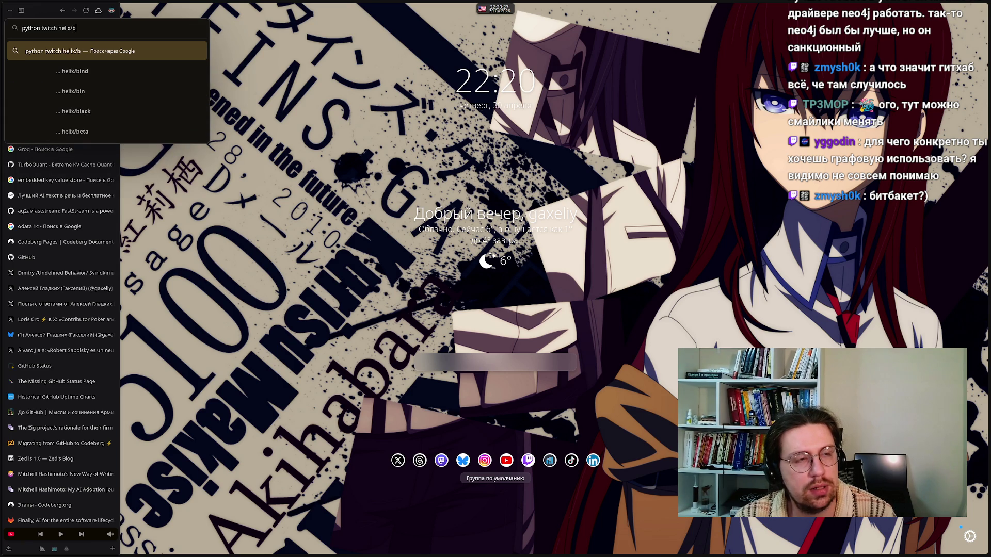
key("BackSpace")
type("pubsu")
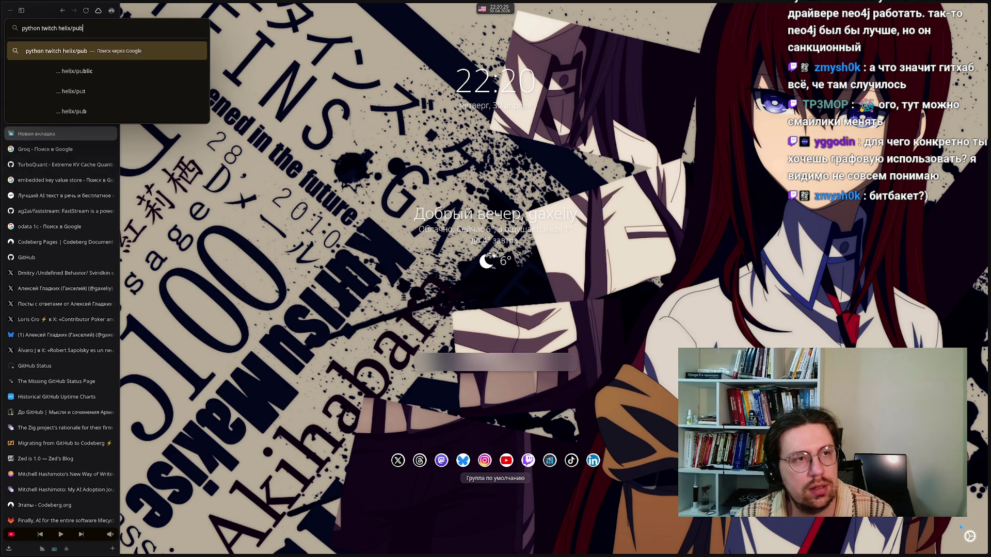
type("b api")
key("Return")
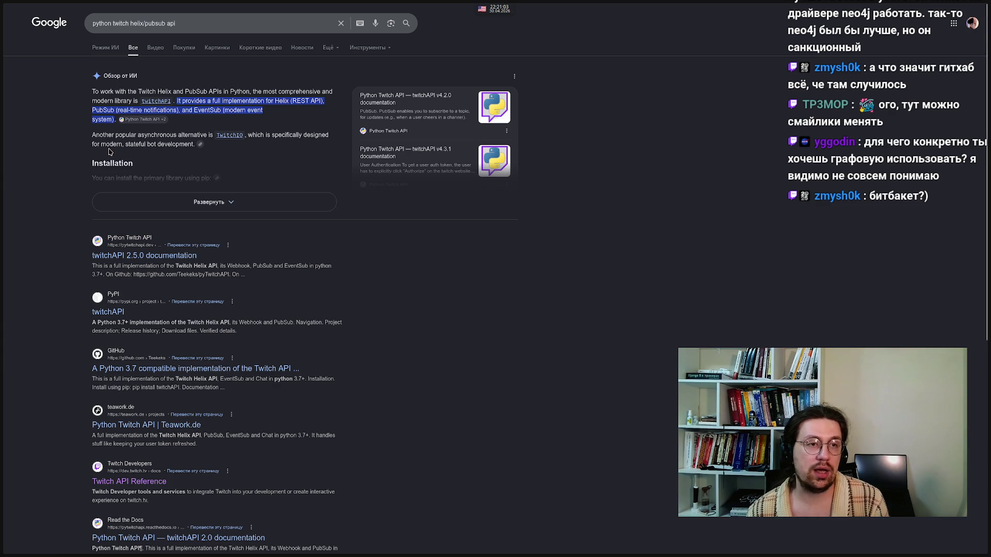
left_click(211, 206)
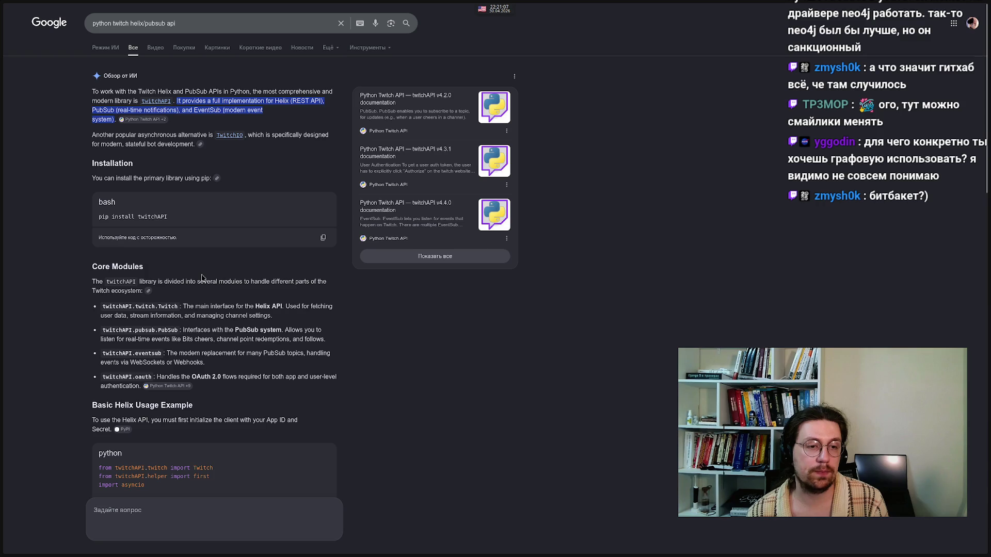
Scroll through the twitchAPI overview and select the Python Helix example code lines
scroll(202, 277, "down", 2)
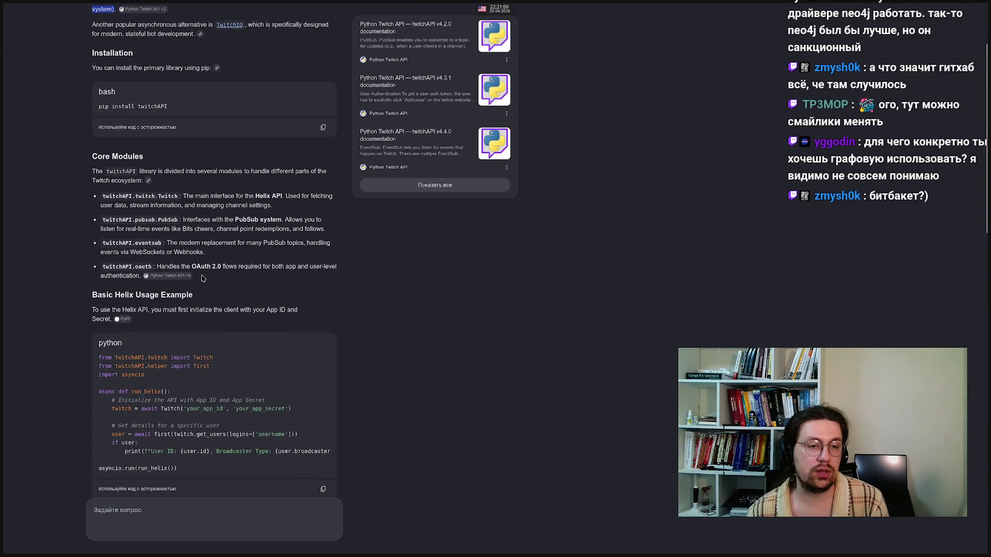
scroll(202, 278, "down", 2)
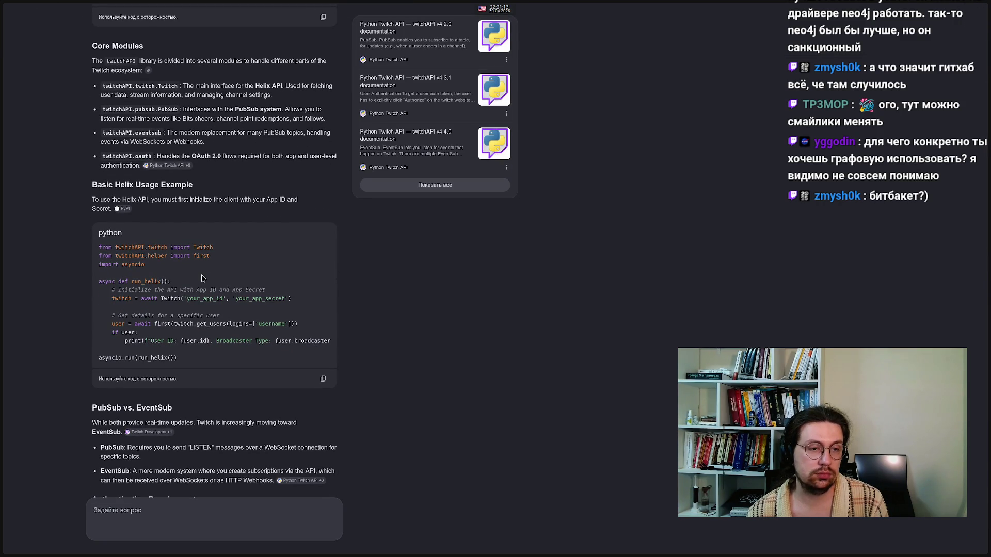
scroll(202, 278, "down", 2)
mouse_move(183, 253)
left_mouse_down()
mouse_move(135, 231)
mouse_move(90, 178)
left_mouse_up()
left_click(231, 270)
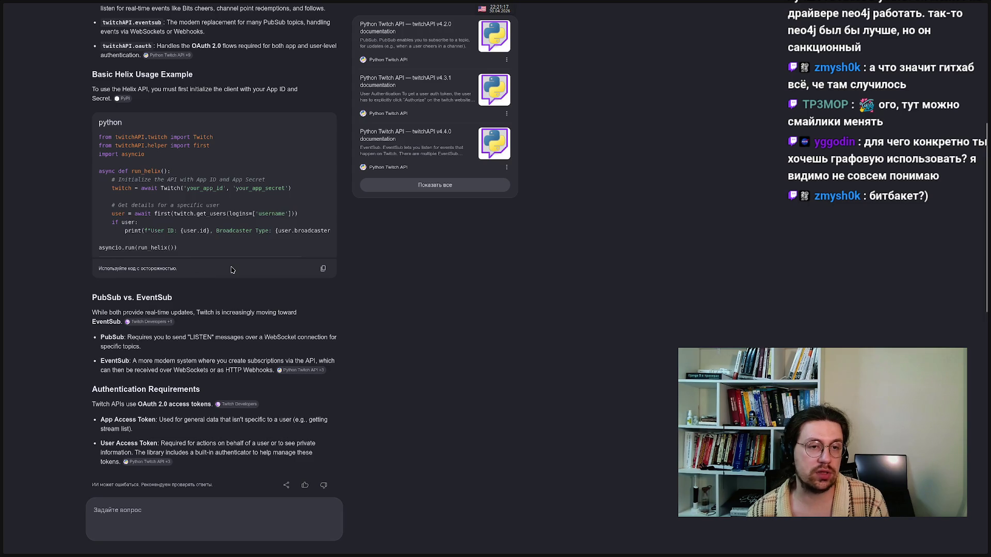
scroll(232, 341, "down", 2)
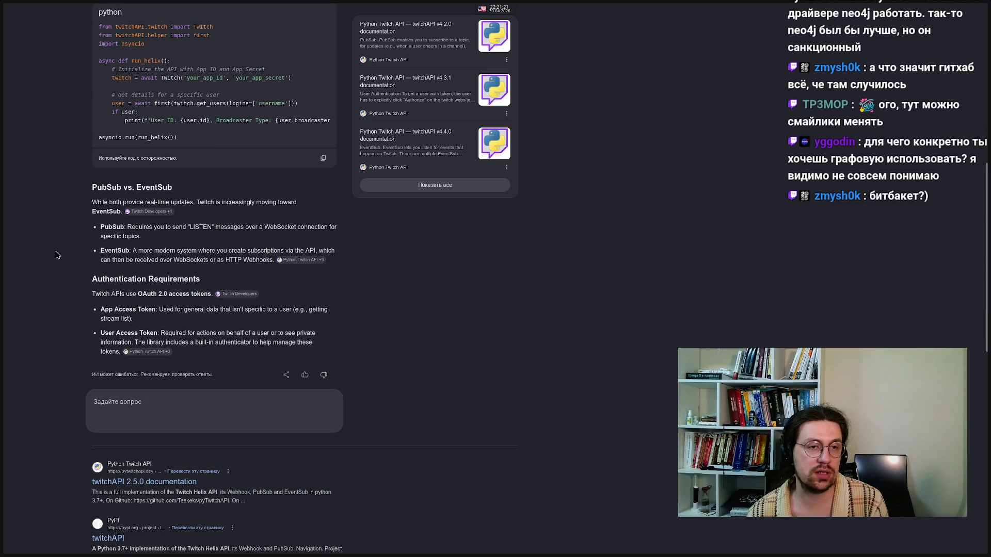
scroll(62, 249, "up", 8)
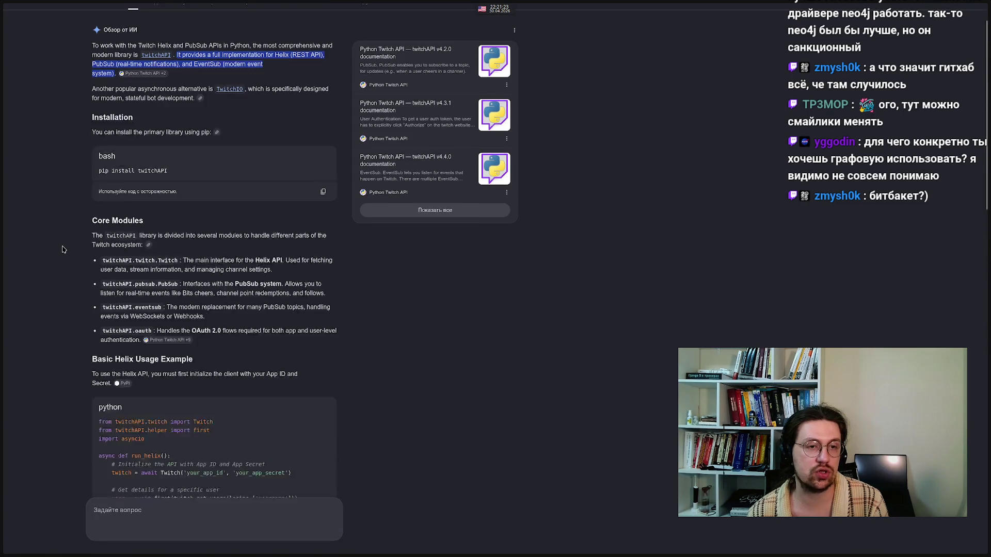
Switch to the 'Community Resources | Twitch Developers' tab in the sidebar
mouse_move(2, 250)
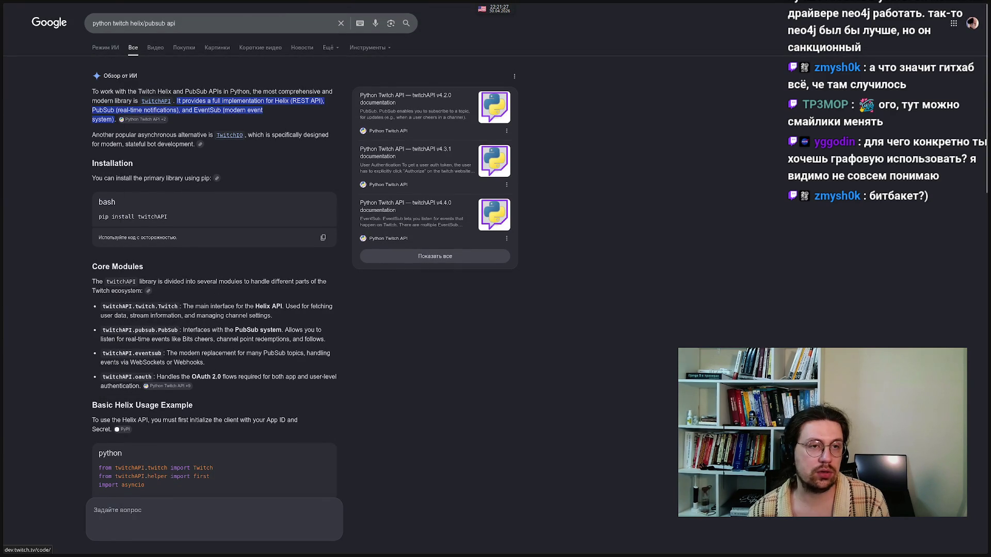
mouse_move(2, 146)
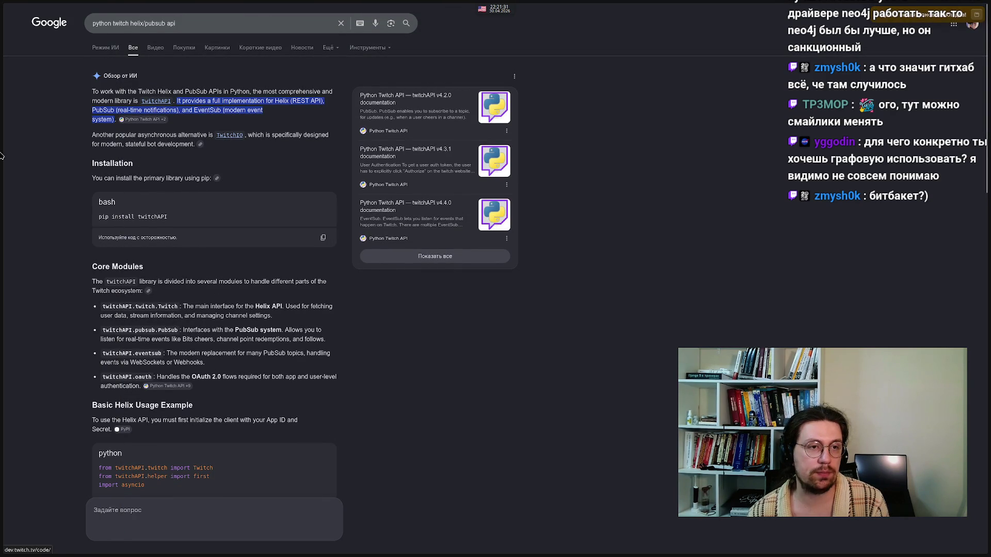
left_click(46, 165)
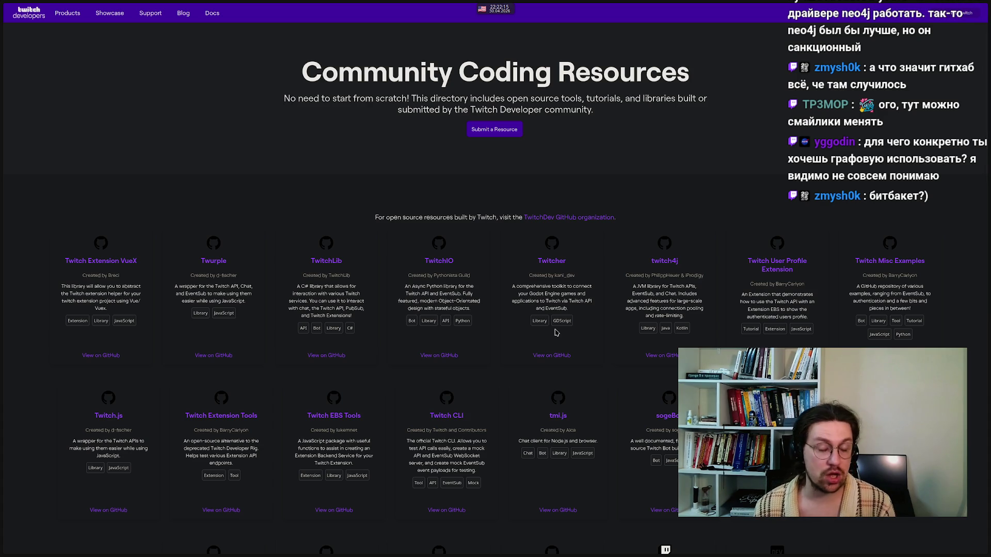
Bring the Excalidraw architecture diagram window back to the front
mouse_move(2, 341)
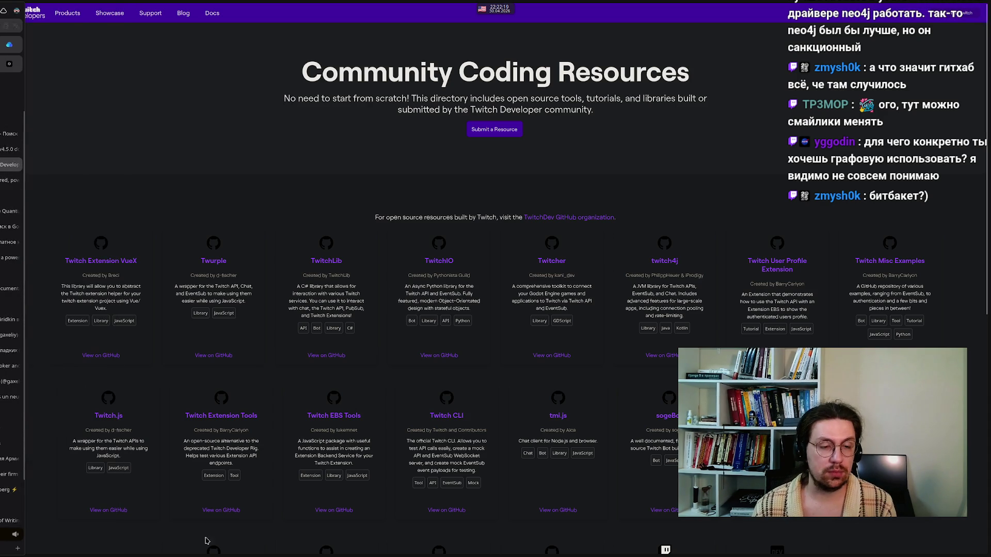
mouse_move(360, 555)
left_click(391, 548)
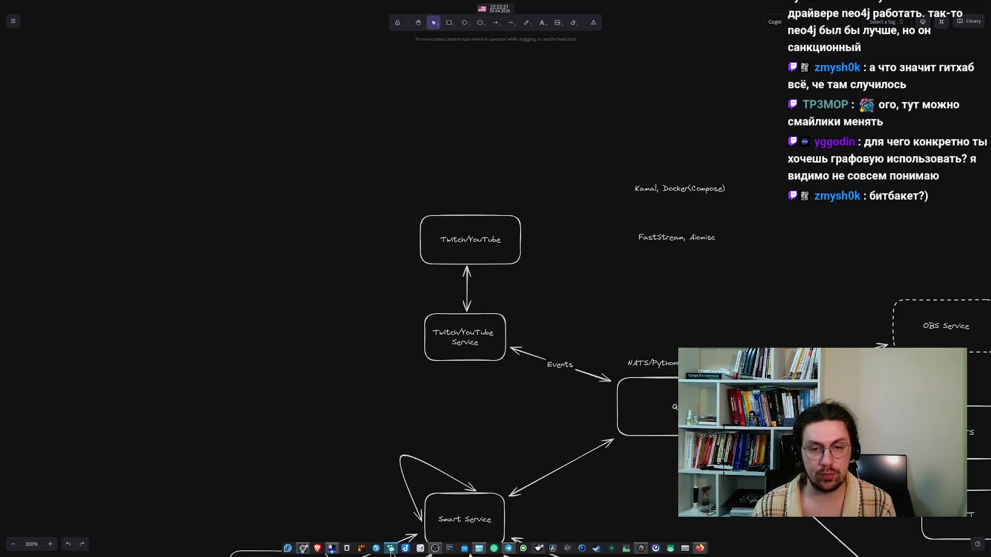
Pan toward Smart Service and reposition the far end of the Queue-bound arrow
left_click_drag(234, 265, 195, 188)
right_click(195, 187)
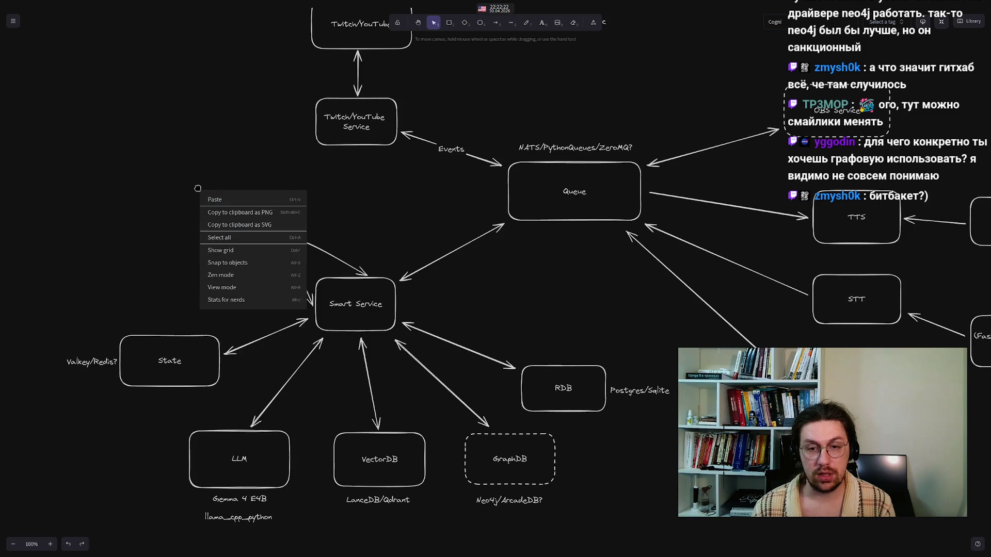
left_click(173, 162)
left_click_drag(824, 413, 767, 413)
key("Return")
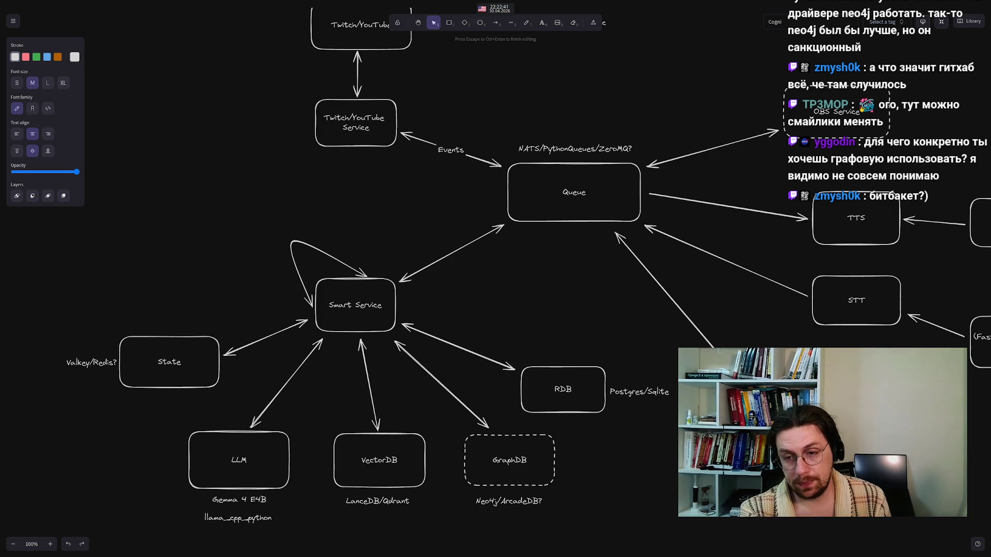
key("Escape")
Pan to Queue and Avatar Service, then go back to the Twitch Community Coding Resources page
left_click_drag(666, 506, 493, 354)
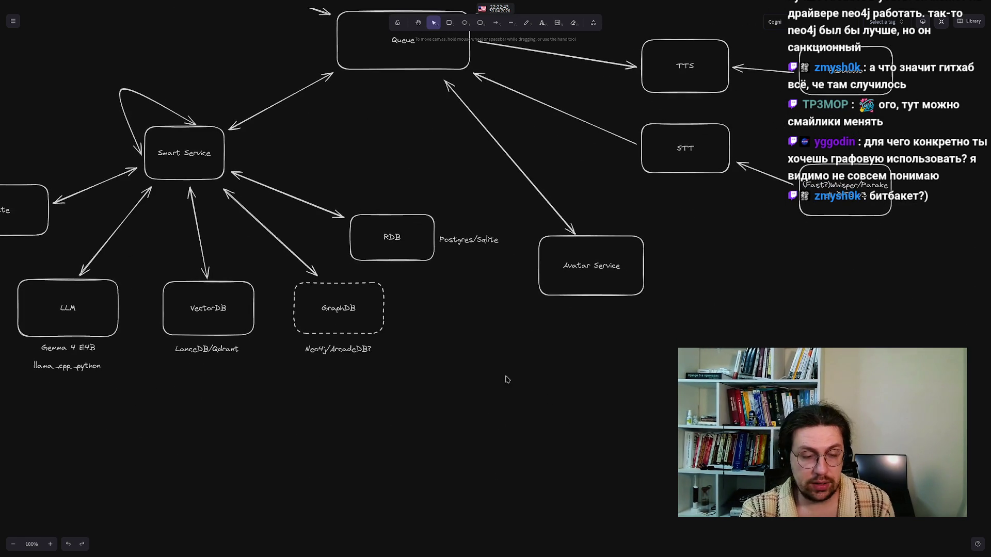
mouse_move(320, 555)
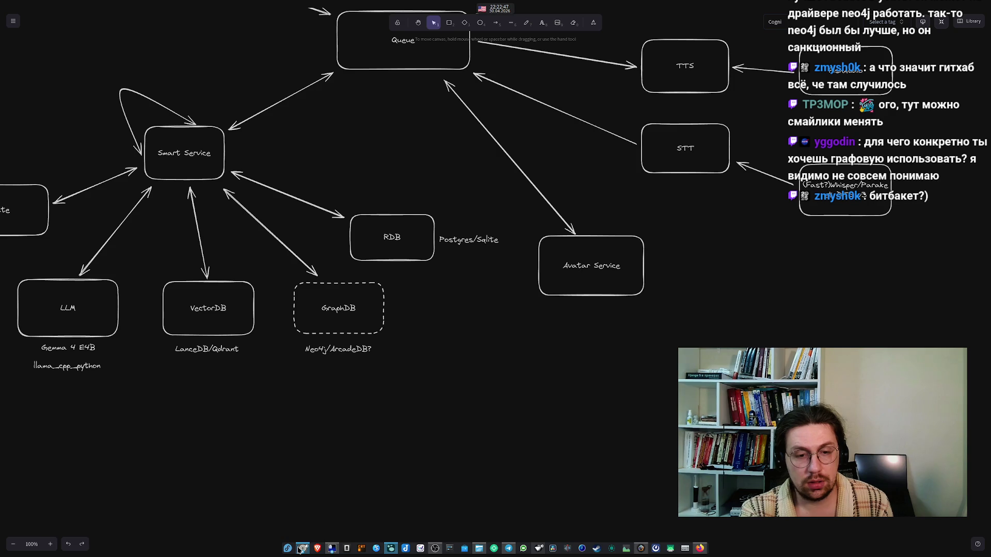
mouse_move(301, 548)
left_click(333, 495)
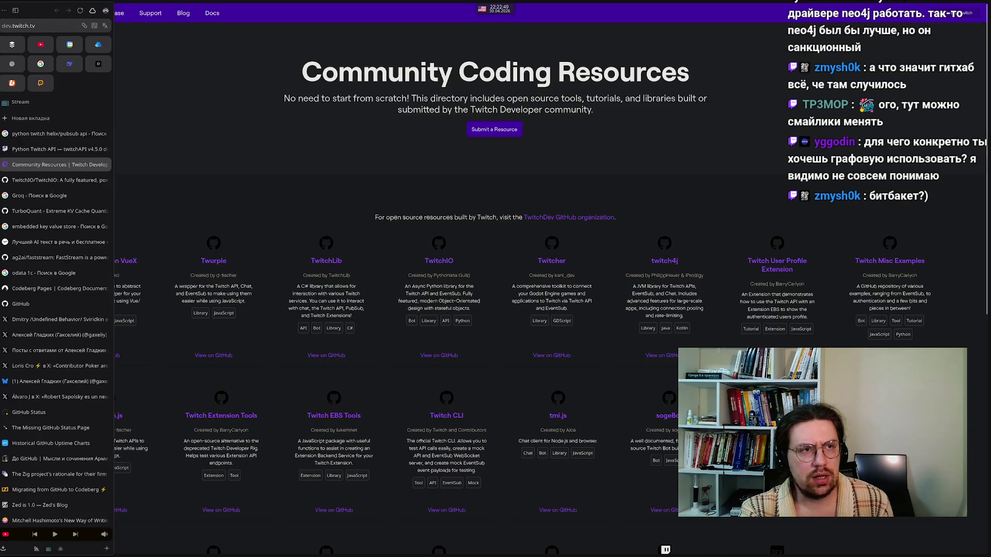
Search Google for 'Face Track Linux' in a new tab
left_click(37, 118)
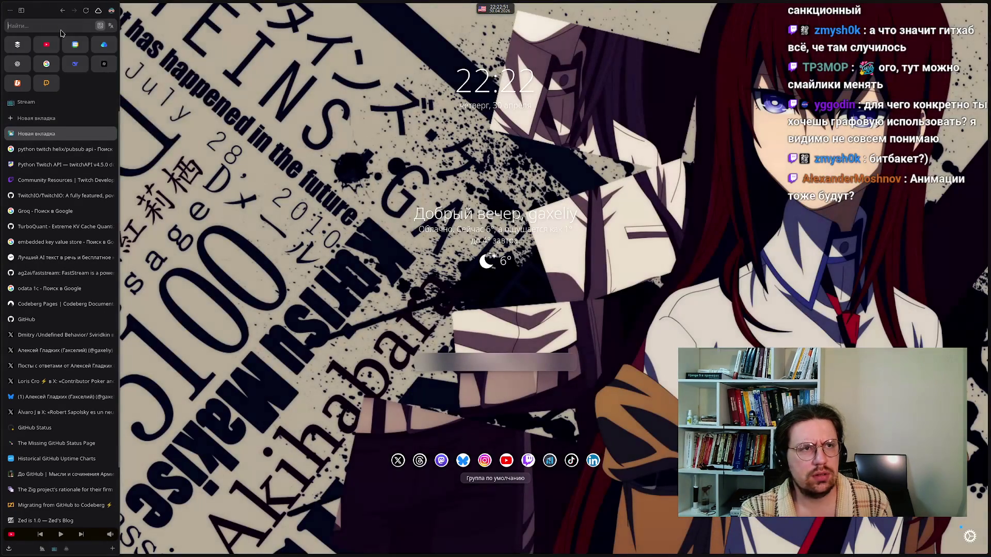
left_click(61, 30)
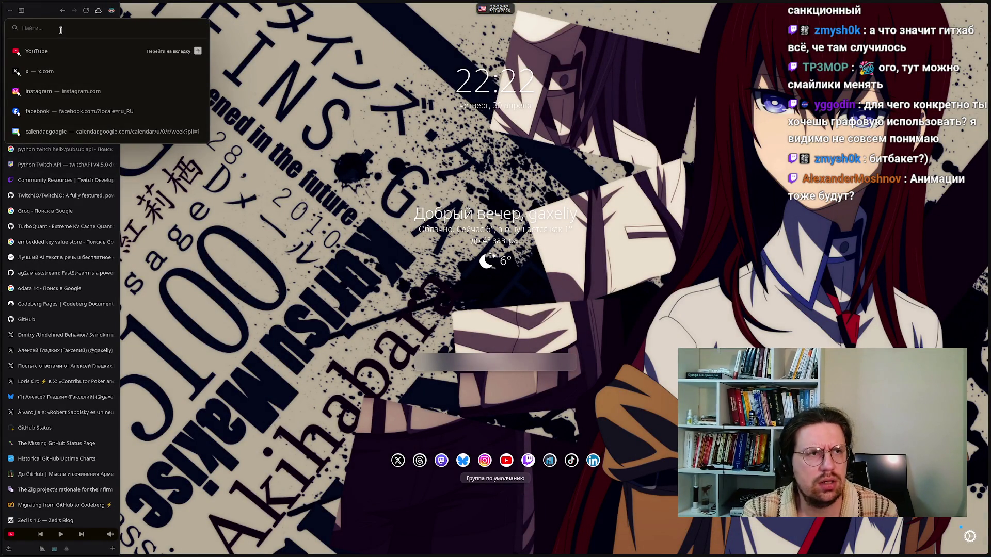
type("Face Tr")
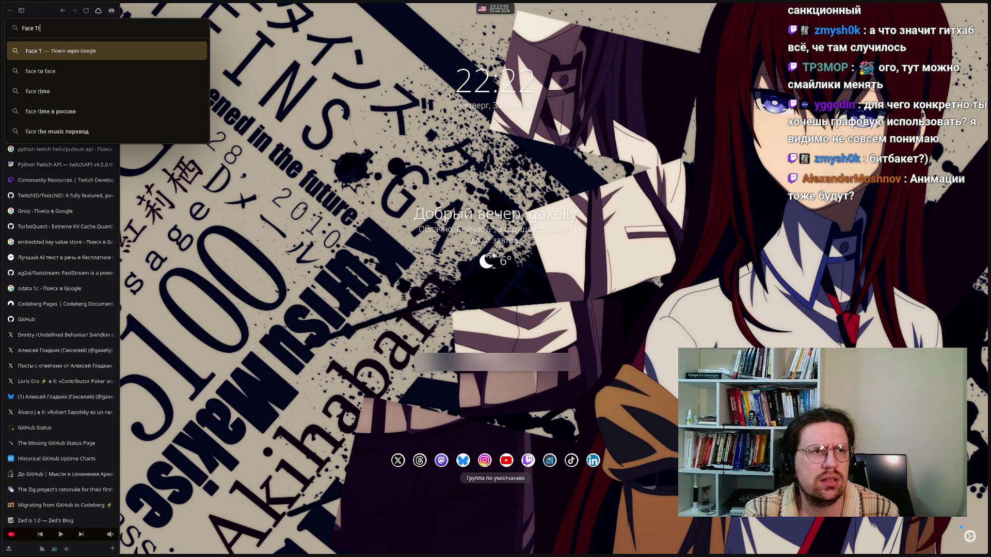
type("ack Linux")
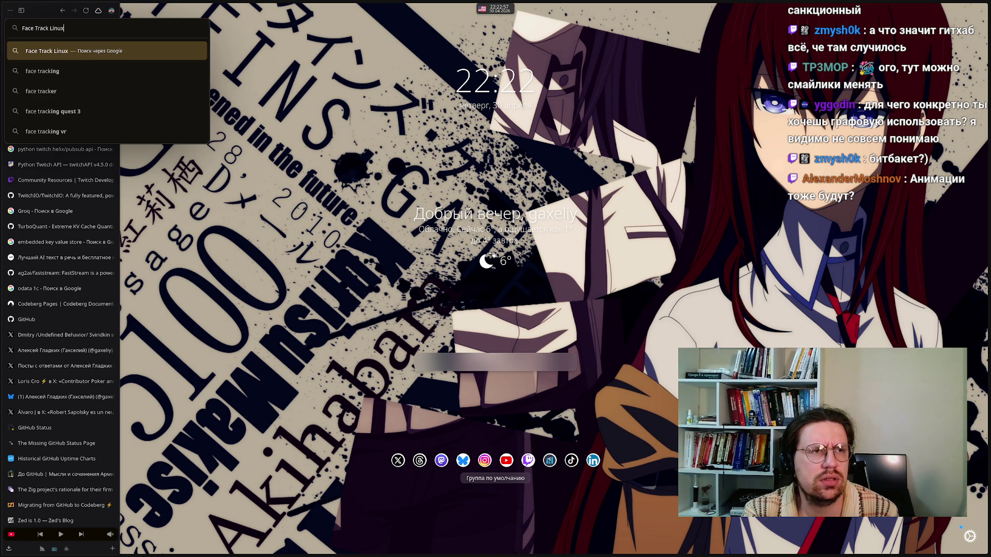
key("Return")
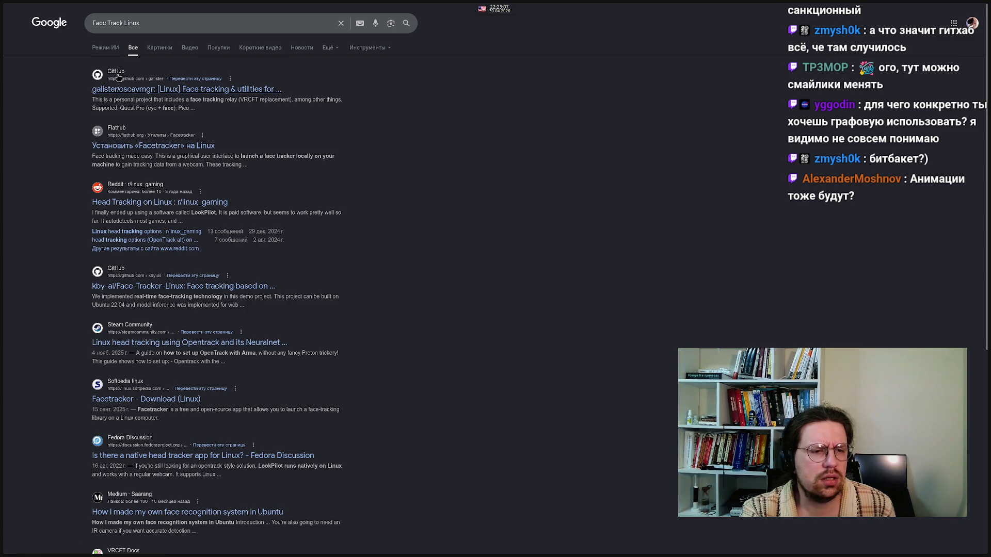
Revise the query to 'Face Track Open Linux' and look over the results
left_click_drag(90, 24, 141, 22)
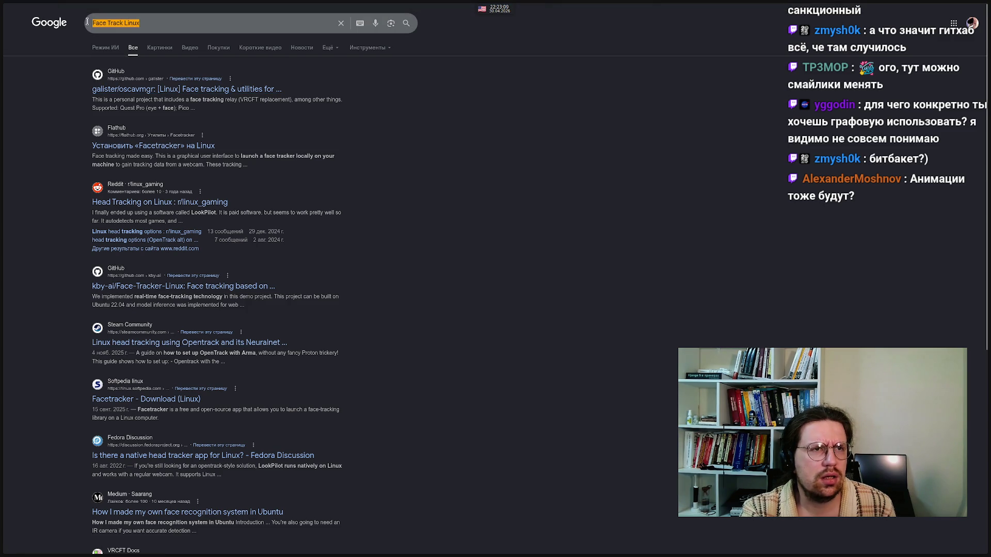
key("Right")
key("BackSpace")
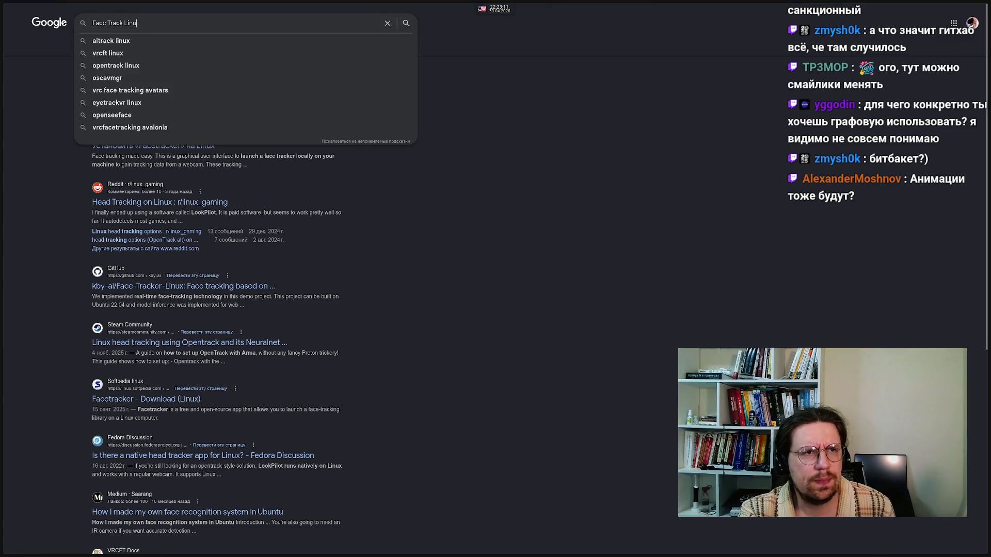
key("BackSpace")
type("Open")
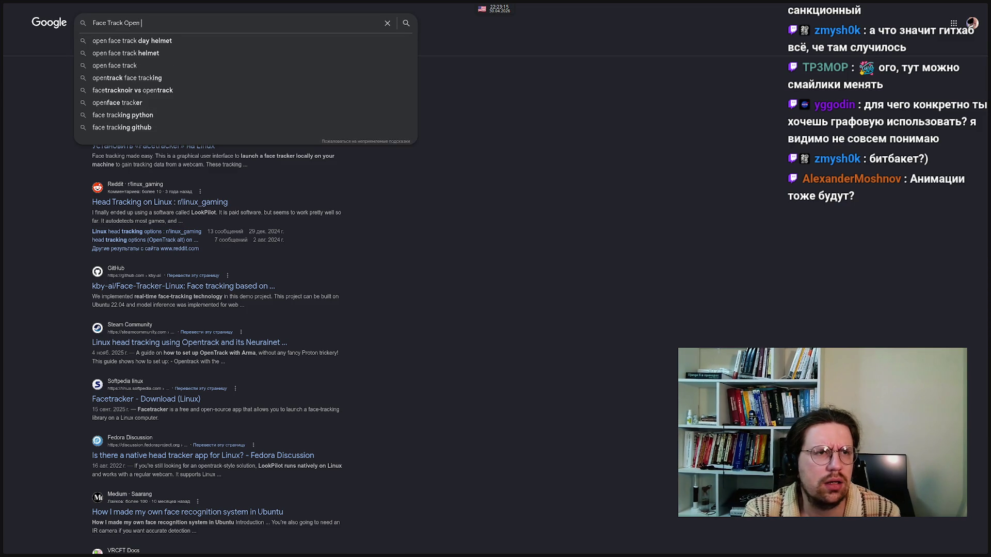
type(" Linujx")
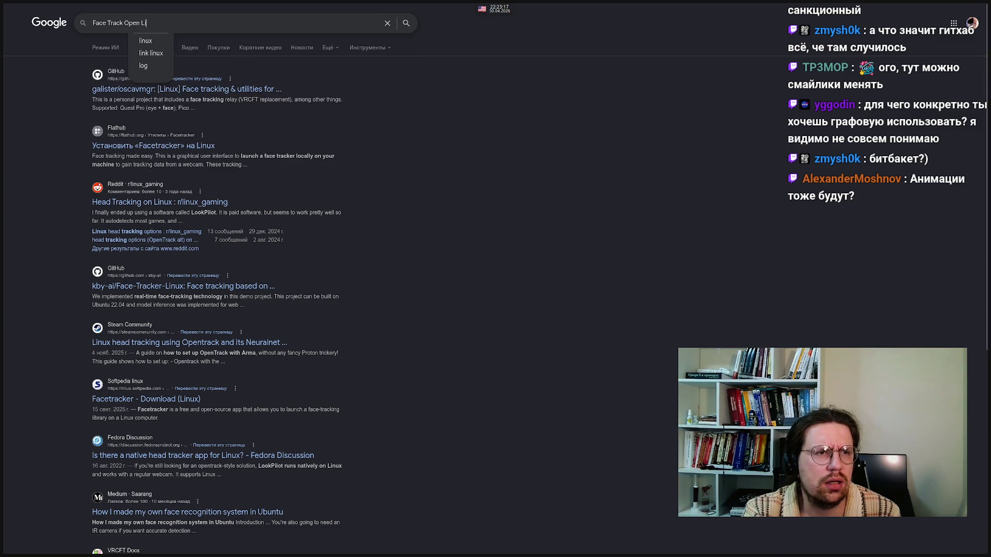
key("Return")
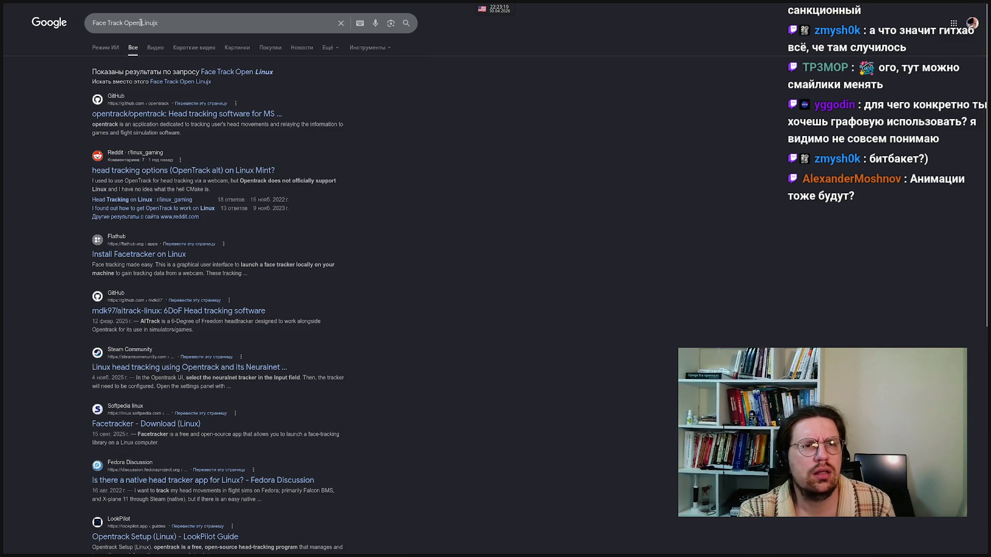
left_click(237, 73)
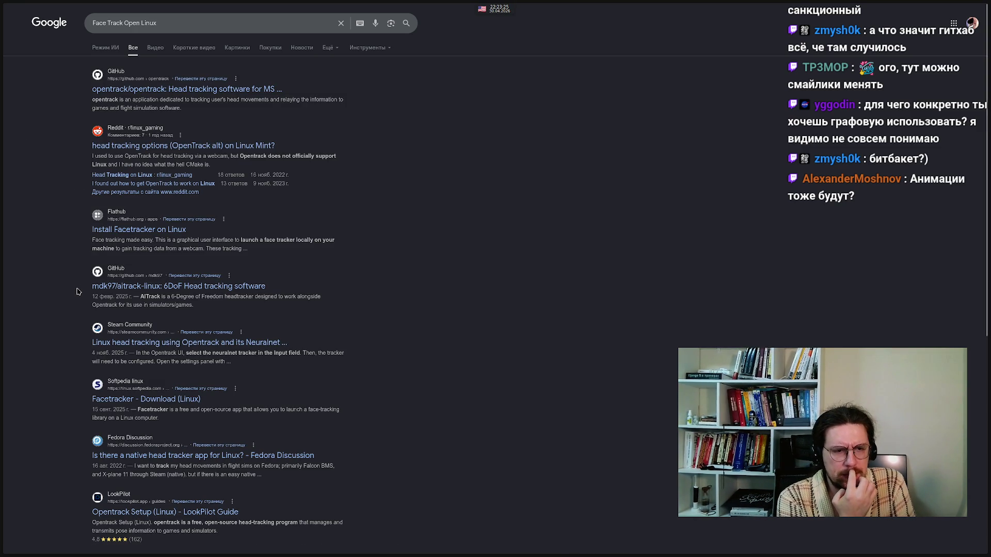
scroll(77, 294, "down", 5)
scroll(79, 298, "up", 5)
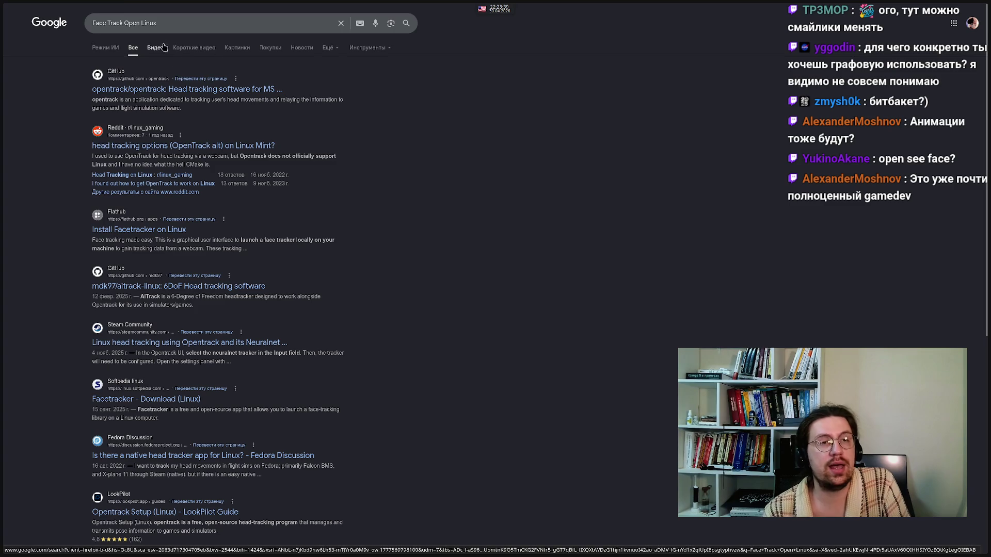
Search for 'Open See Face' and open the OpenSeeFace GitHub repository result
left_click(160, 22)
key("ctrl+a")
type("Open See Fa")
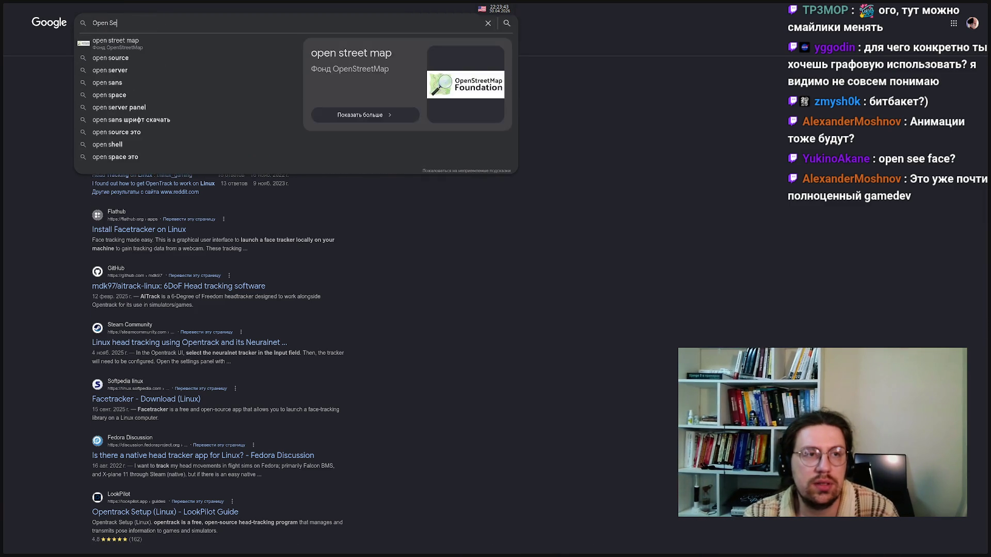
type("ce")
key("Return")
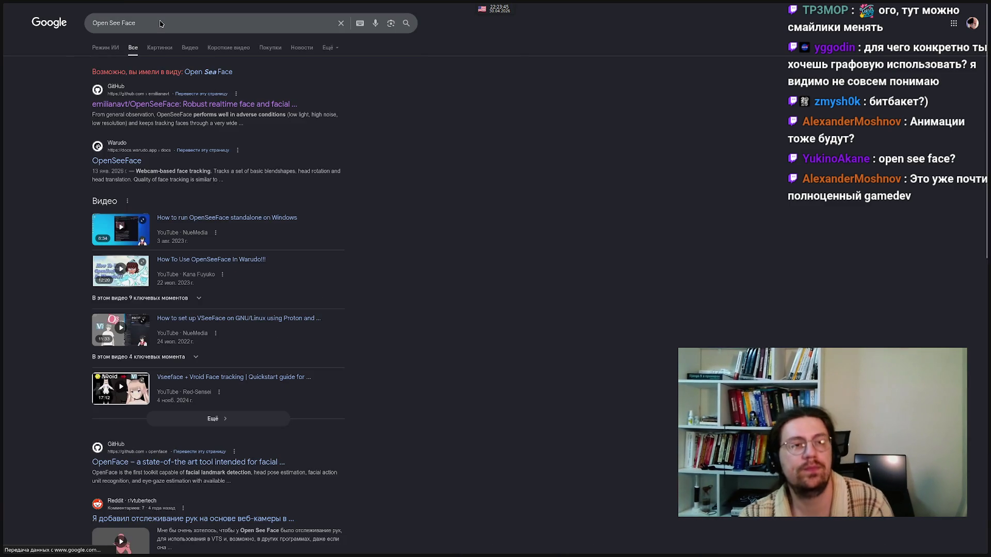
left_click(188, 106)
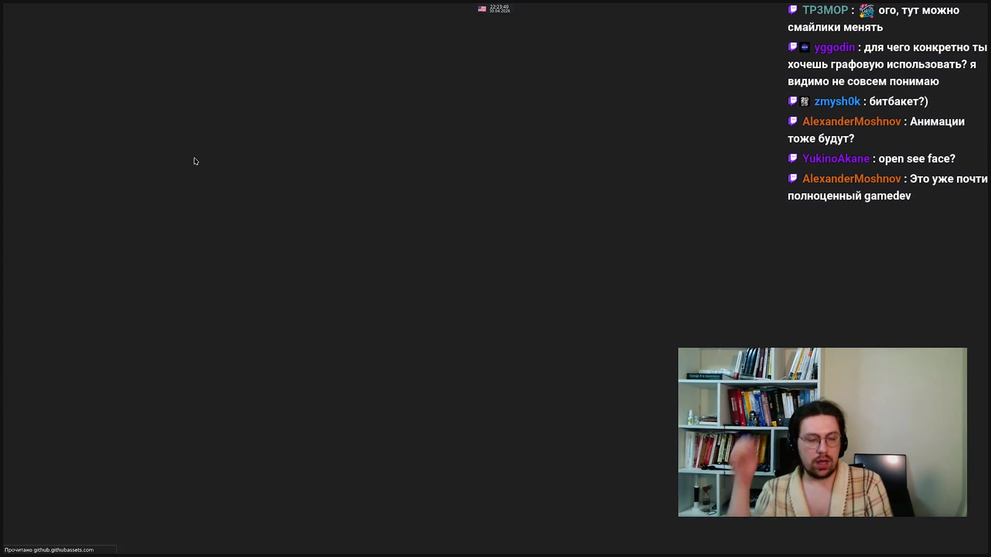
Scroll through the OpenSeeFace repository README
scroll(212, 310, "down", 9)
scroll(213, 312, "down", 20)
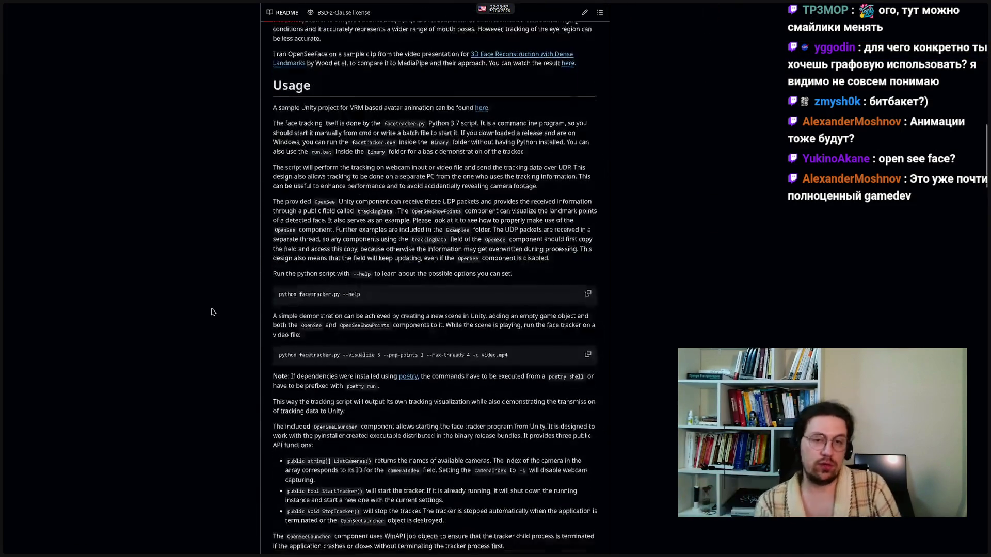
scroll(212, 312, "down", 1)
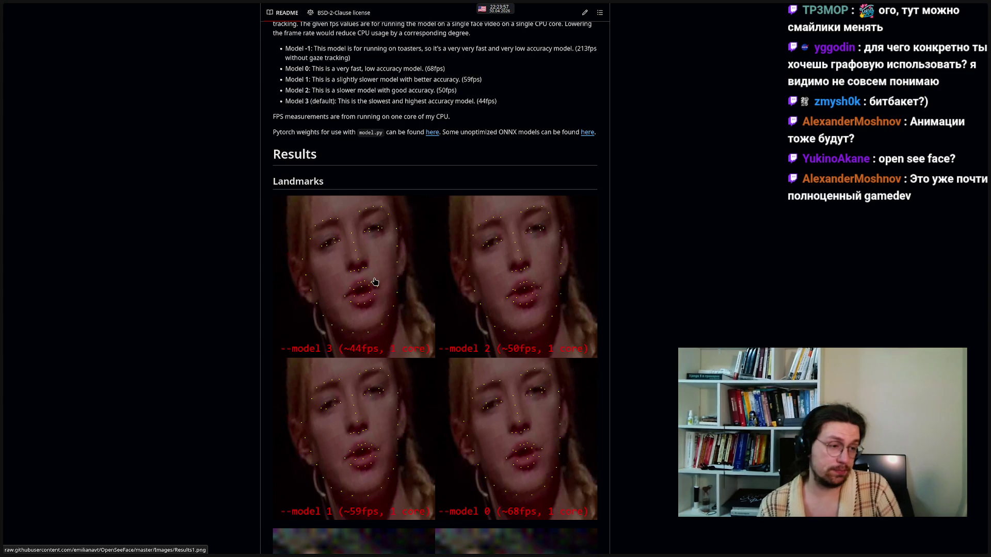
scroll(205, 277, "down", 5)
scroll(205, 278, "down", 10)
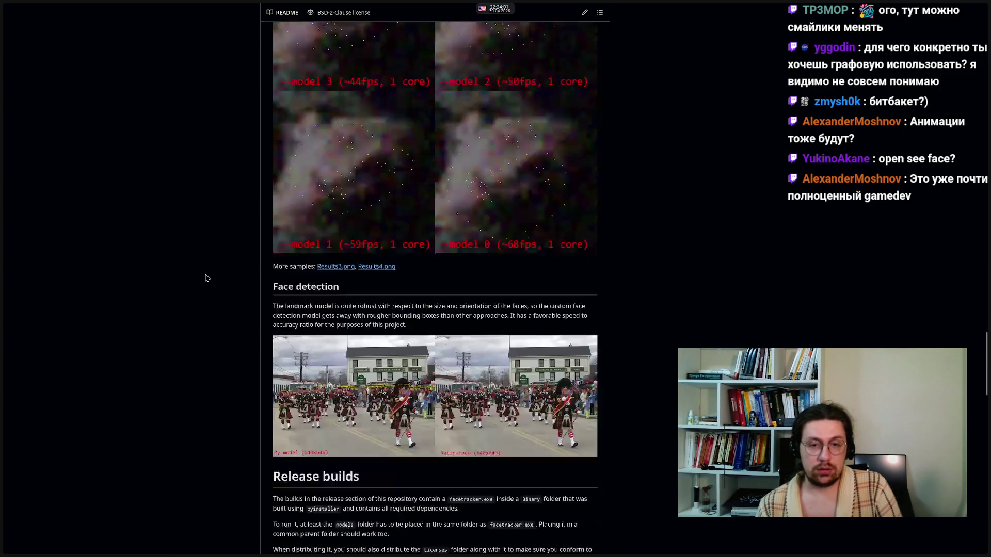
scroll(205, 278, "up", 10)
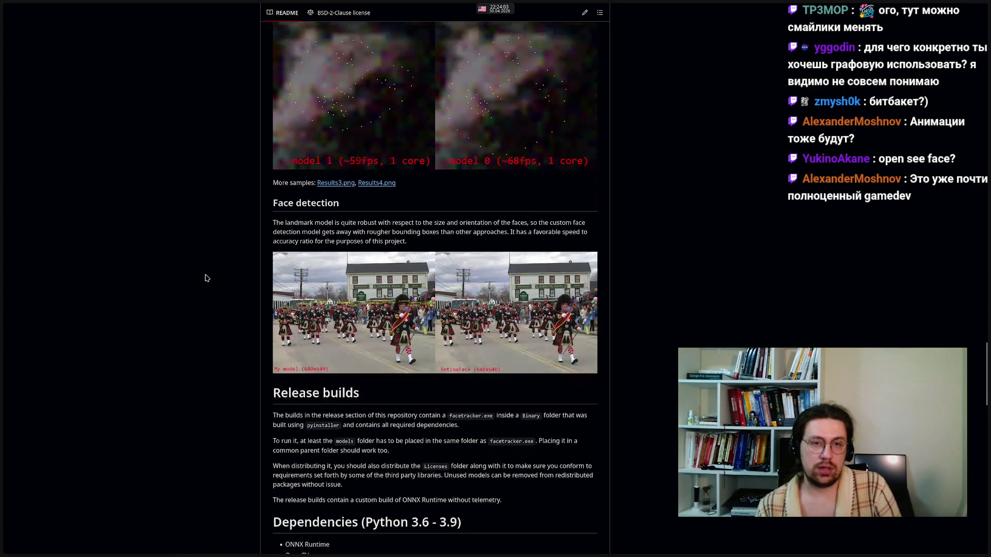
scroll(205, 278, "up", 4)
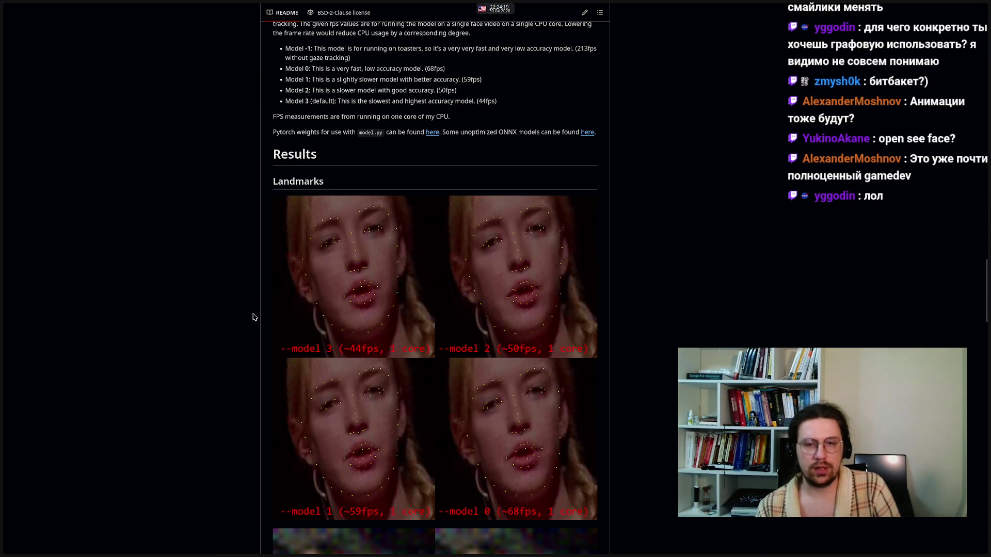
middle_click(245, 308)
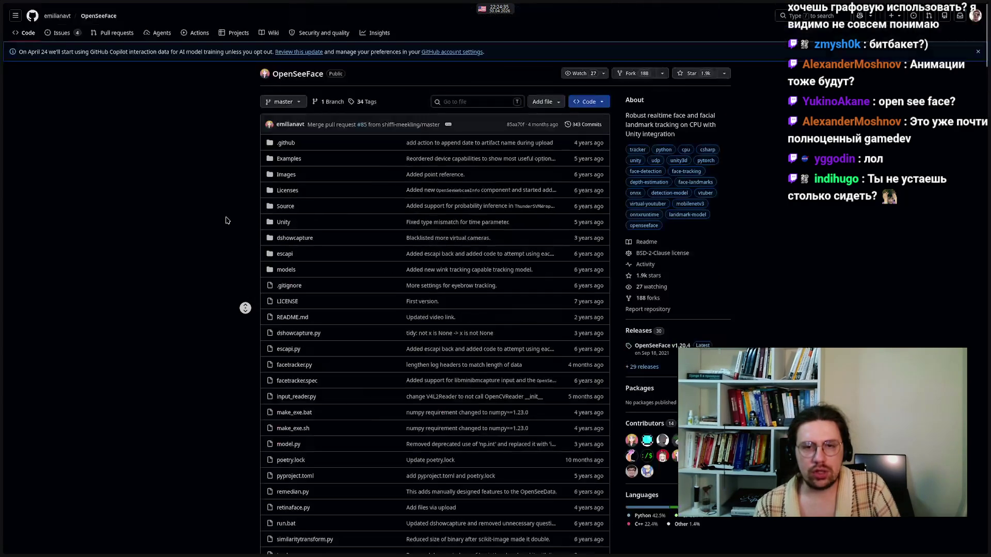
Select the OpenSeeFace repository name, then switch back to the Excalidraw diagram
mouse_move(4, 52)
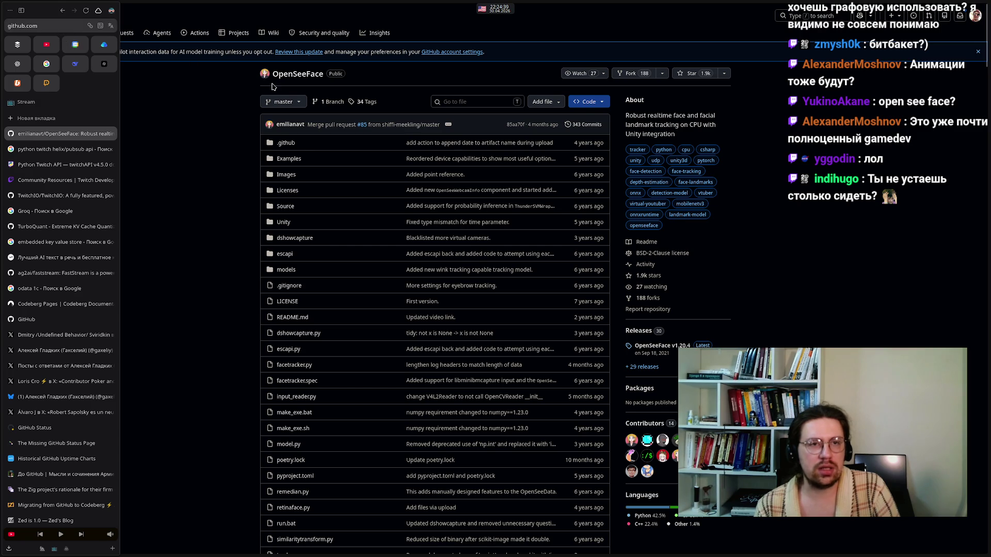
scroll(172, 170, "down", 8)
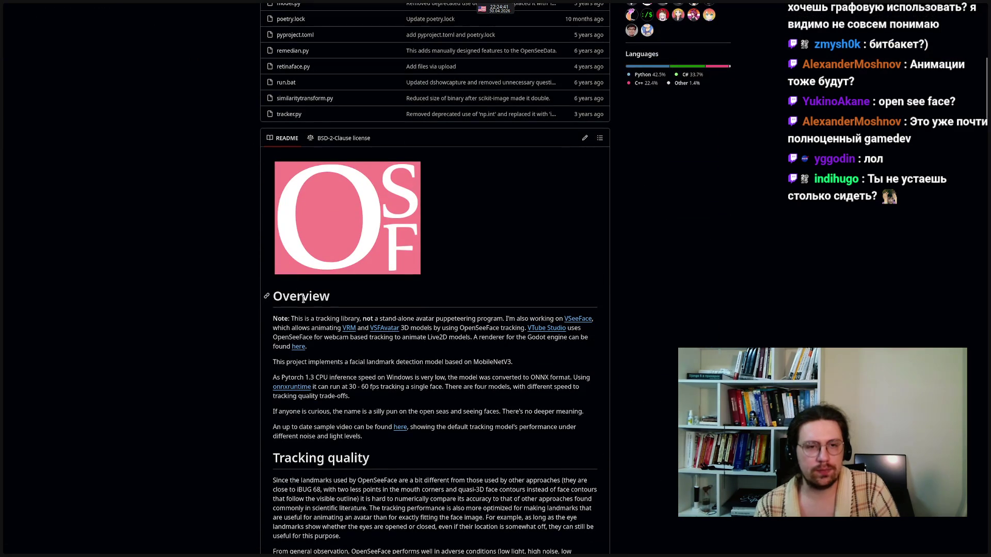
scroll(289, 296, "up", 9)
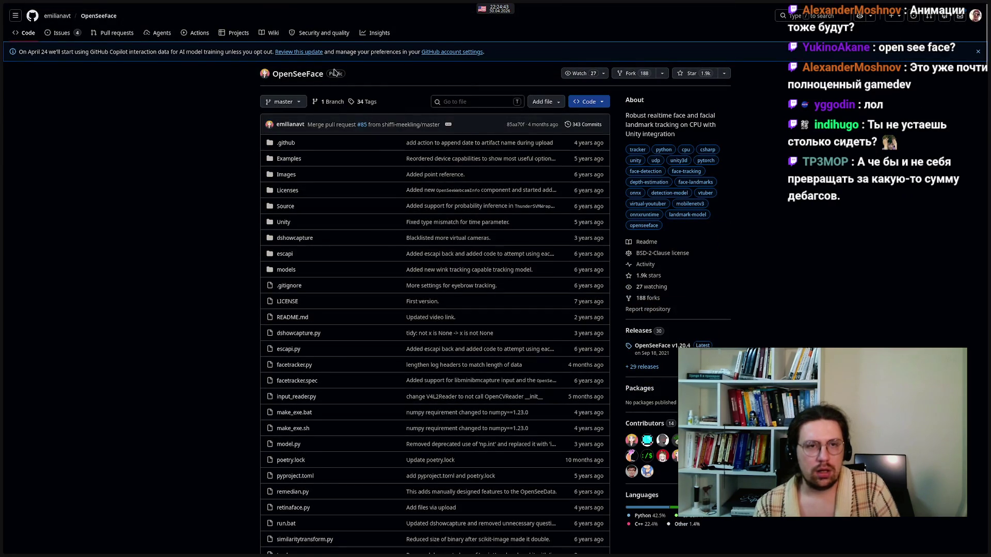
left_click_drag(324, 77, 273, 78)
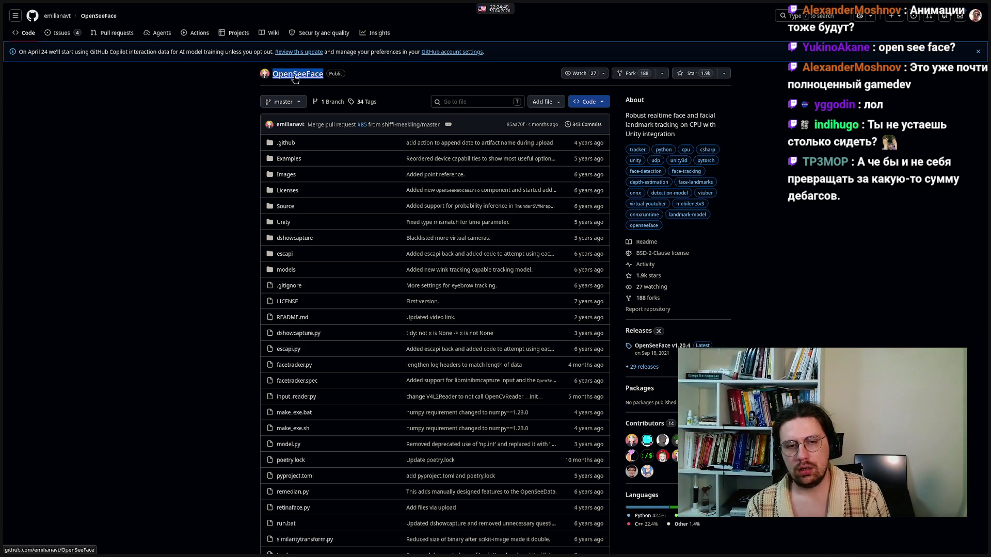
left_click(181, 314)
mouse_move(673, 555)
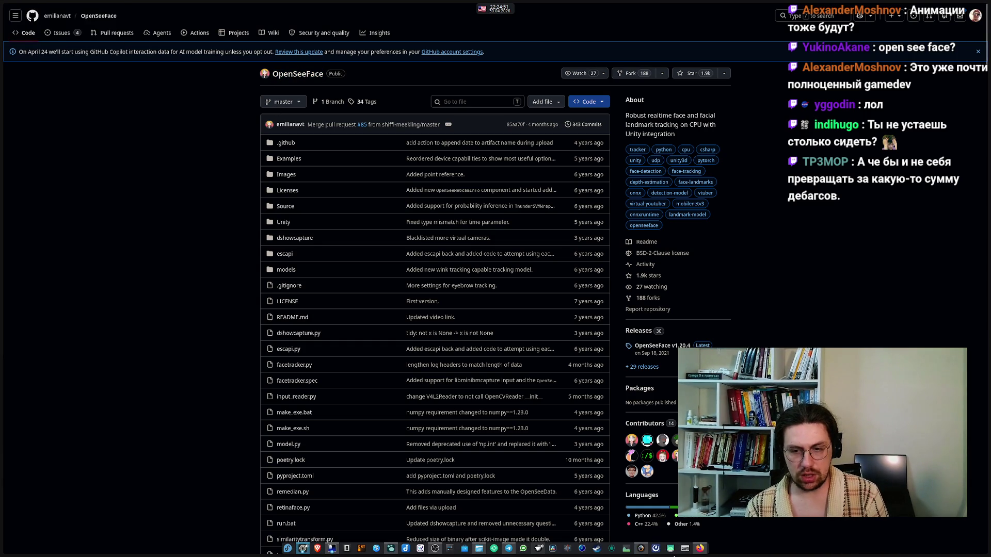
left_click(390, 550)
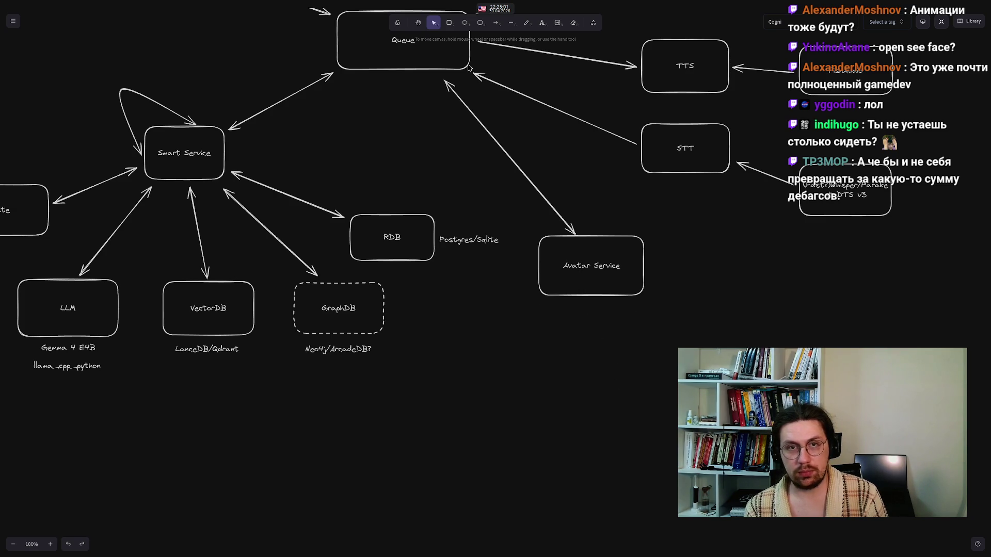
Draw a box labelled 'OpenSeeFace?' to the right of Avatar Service
double_click(721, 293)
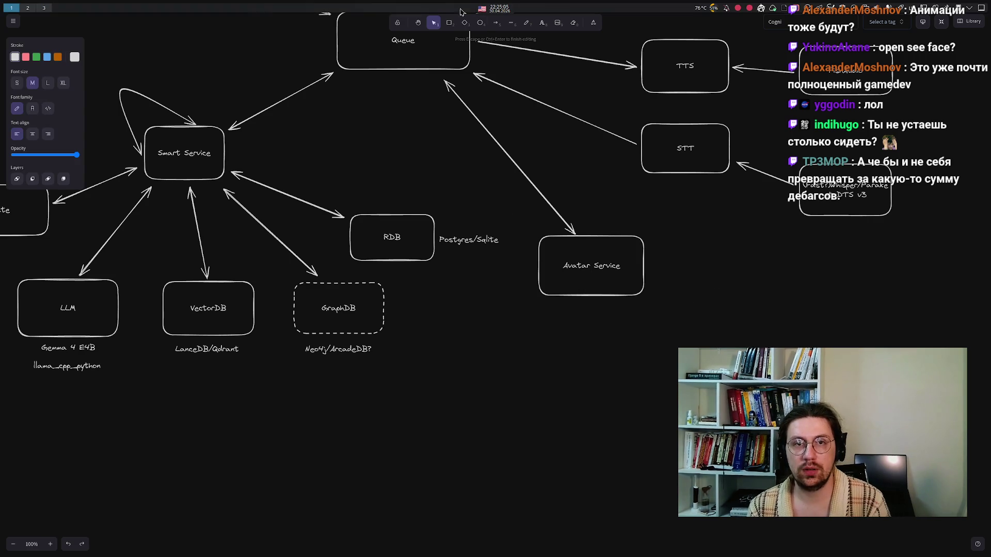
left_click(708, 285)
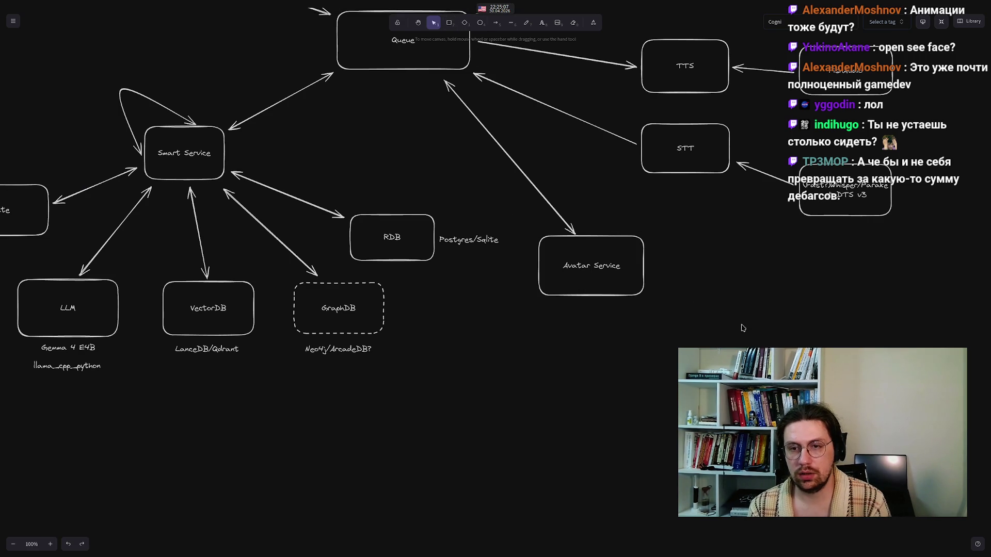
left_click(449, 22)
mouse_move(711, 275)
left_mouse_down()
mouse_move(774, 330)
mouse_move(818, 326)
left_mouse_up()
left_click(764, 295)
double_click(765, 296)
type("OpenSeeFace?")
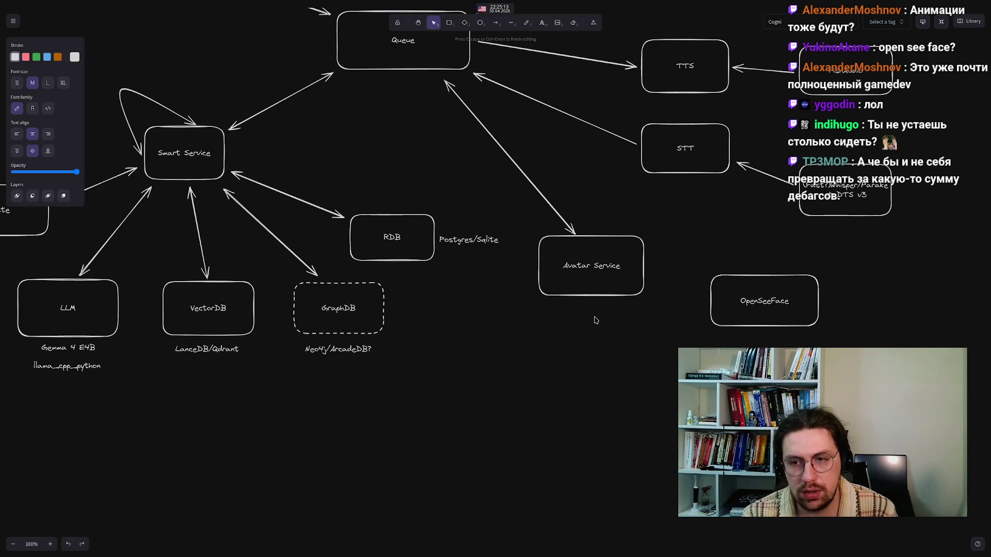
left_click(556, 370)
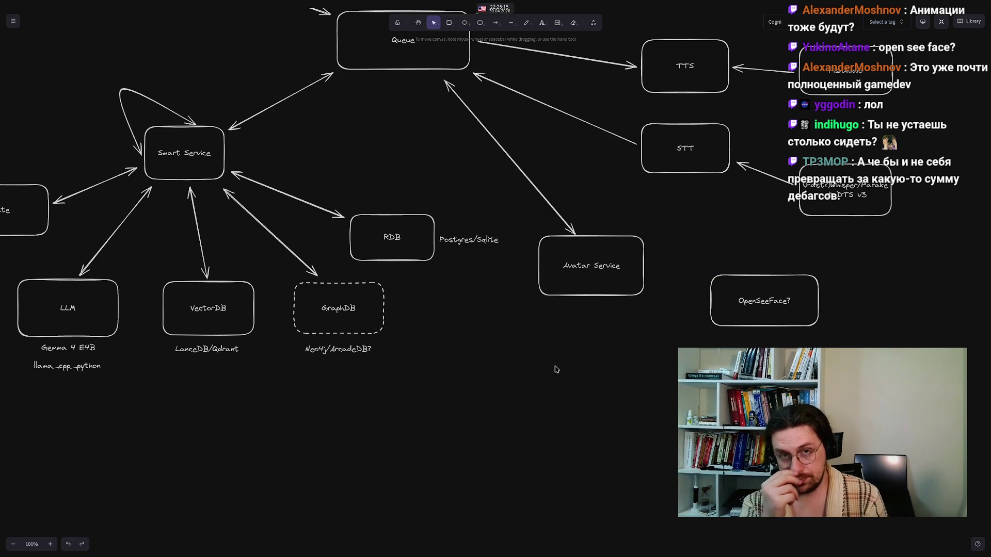
Join OpenSeeFace? to Avatar Service with a two-headed arrow and draw an empty box below Avatar Service
left_click(496, 22)
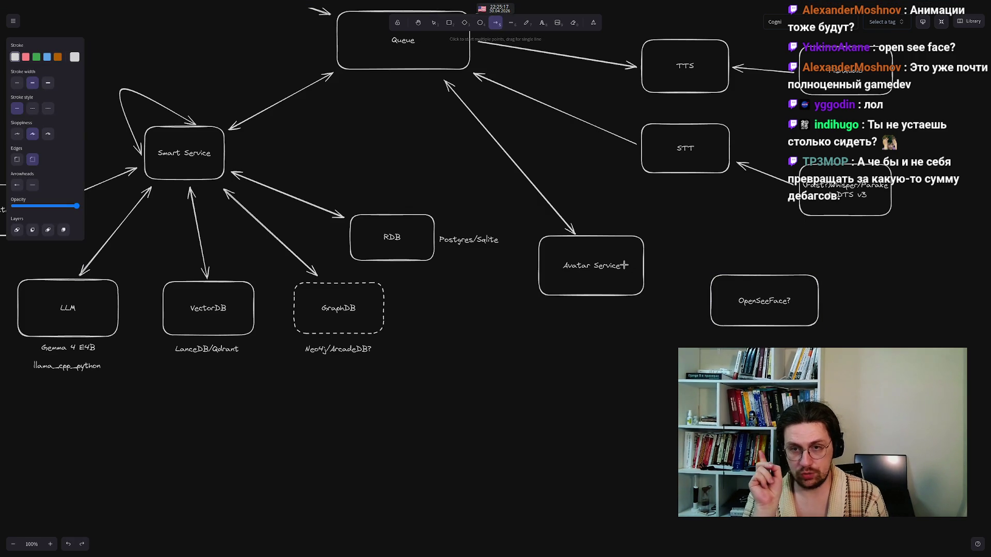
left_click_drag(647, 277, 709, 301)
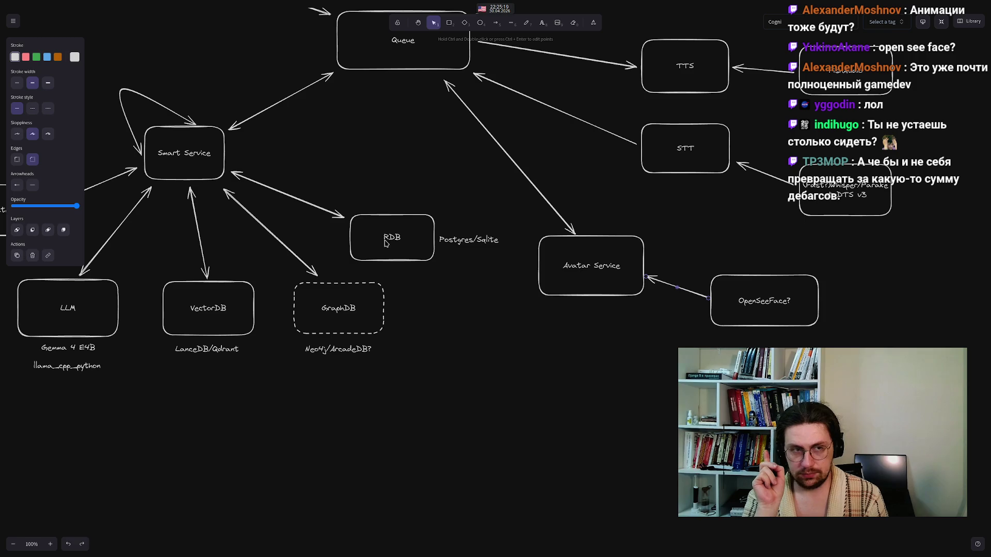
left_click(29, 188)
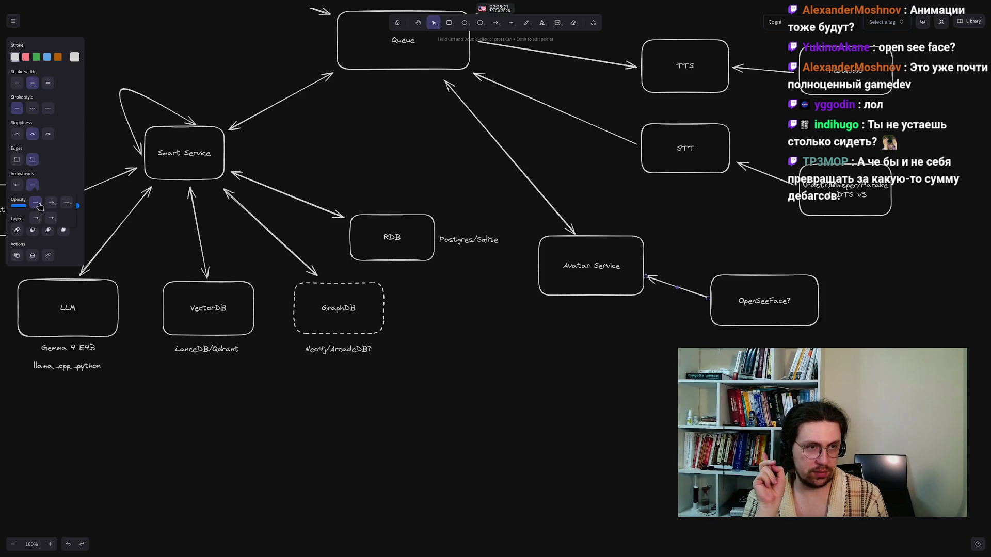
left_click(50, 203)
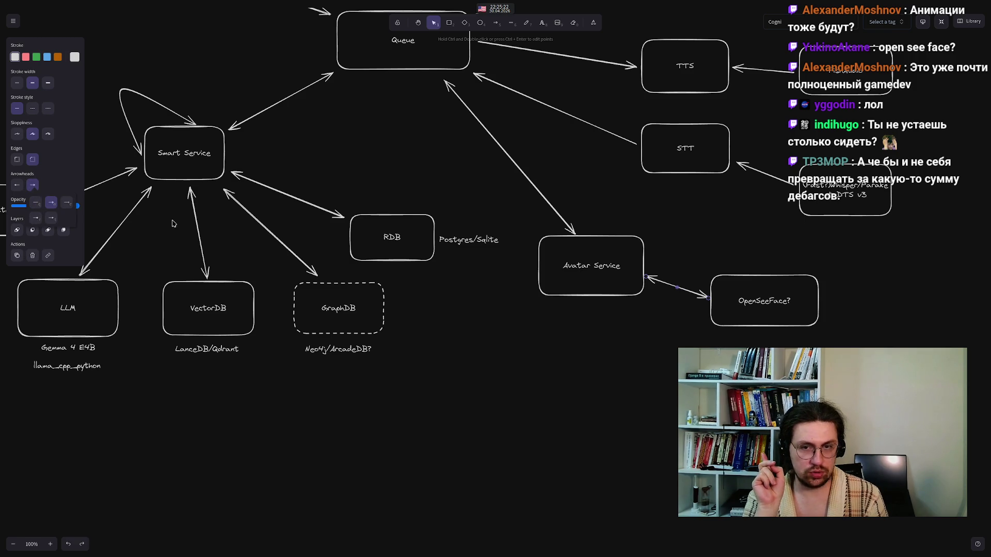
left_click(449, 23)
mouse_move(529, 357)
left_mouse_down()
mouse_move(636, 405)
mouse_move(642, 418)
left_mouse_up()
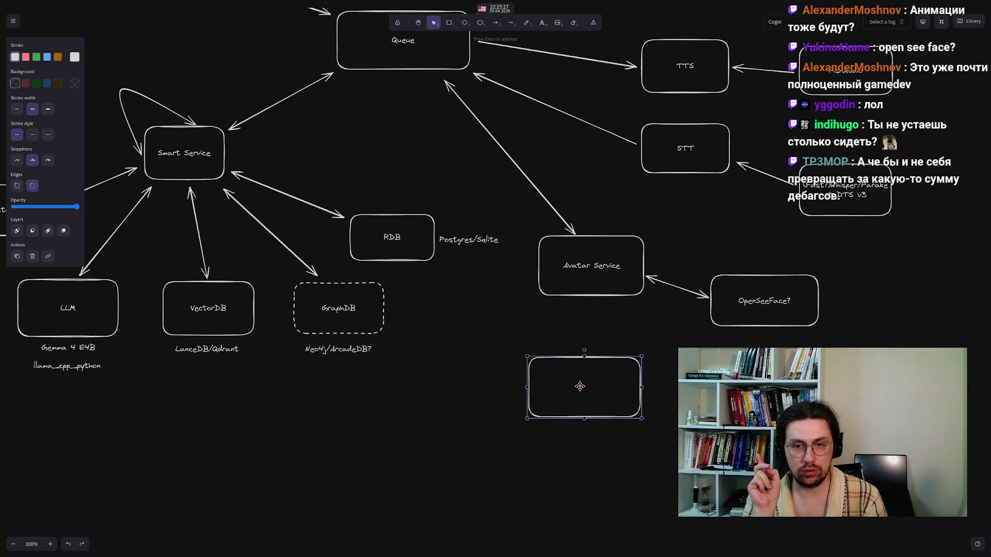
key("Return")
type("Godot")
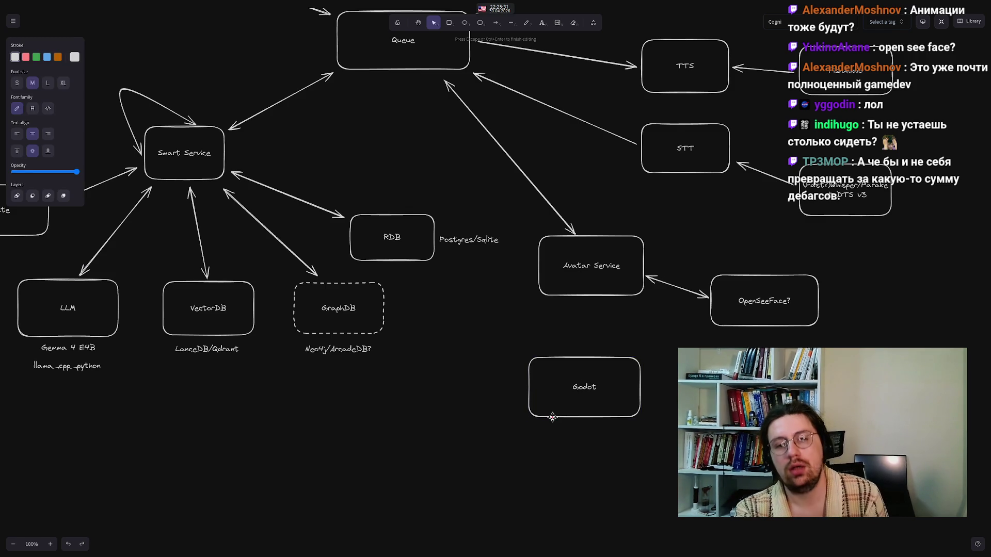
left_click(476, 426)
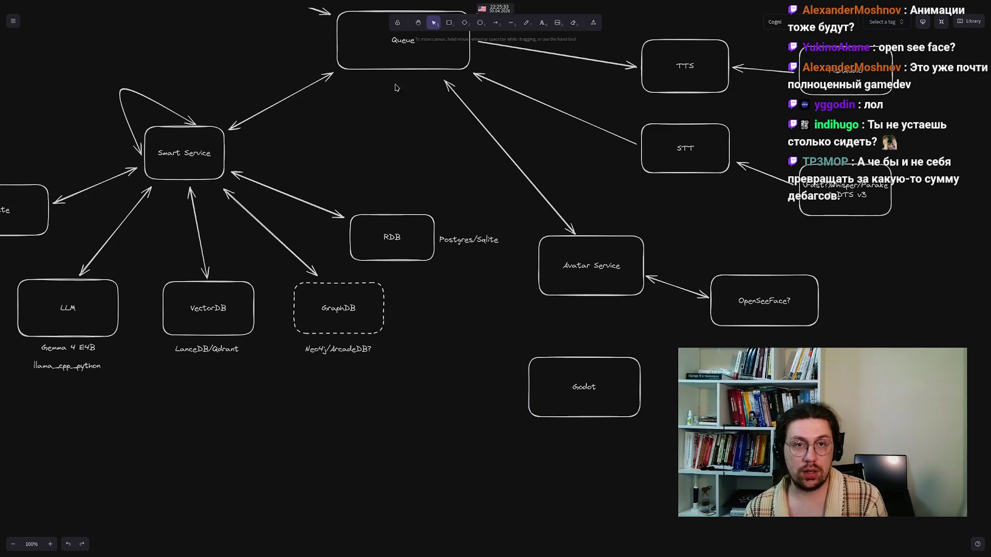
left_click(495, 23)
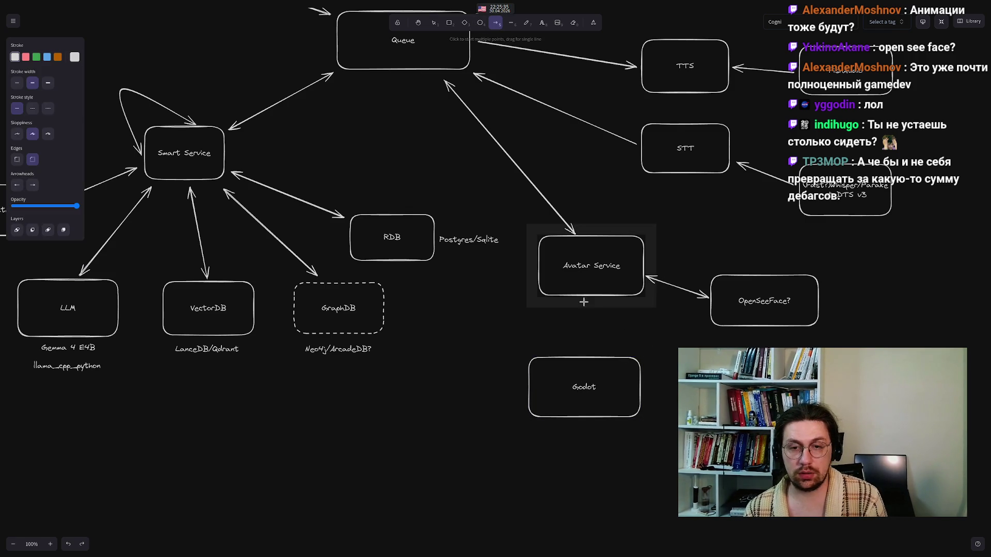
left_click_drag(589, 305, 587, 352)
left_click(463, 407)
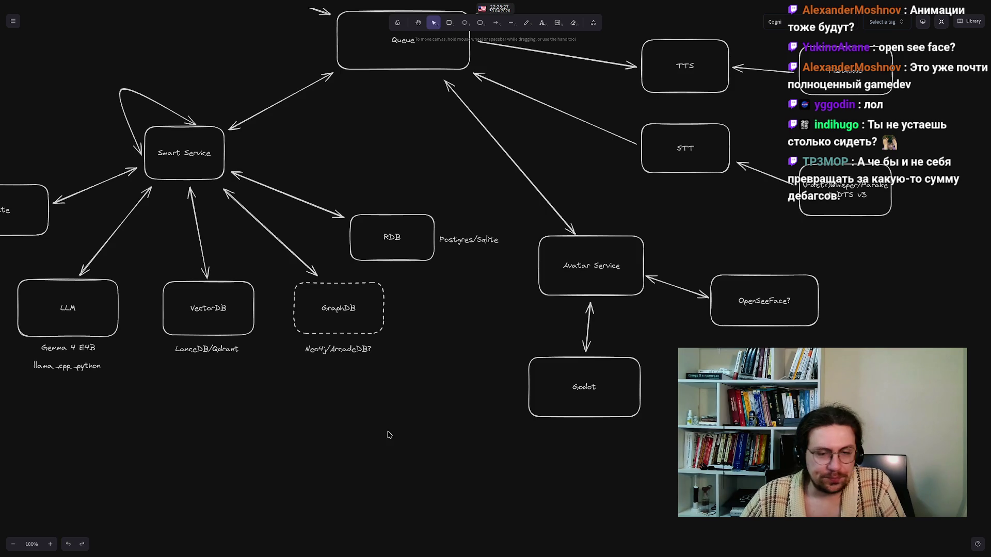
left_click_drag(587, 390, 594, 382)
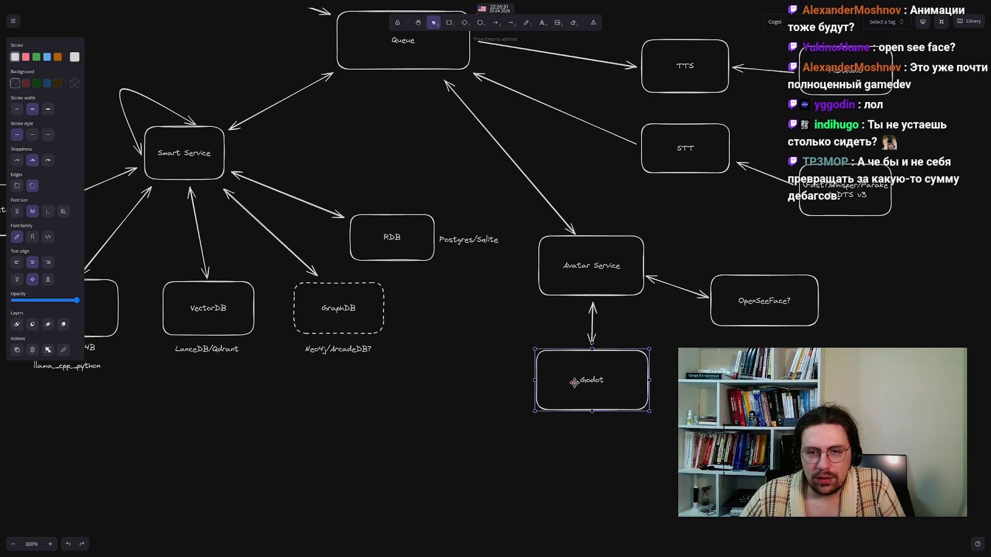
left_click(478, 392)
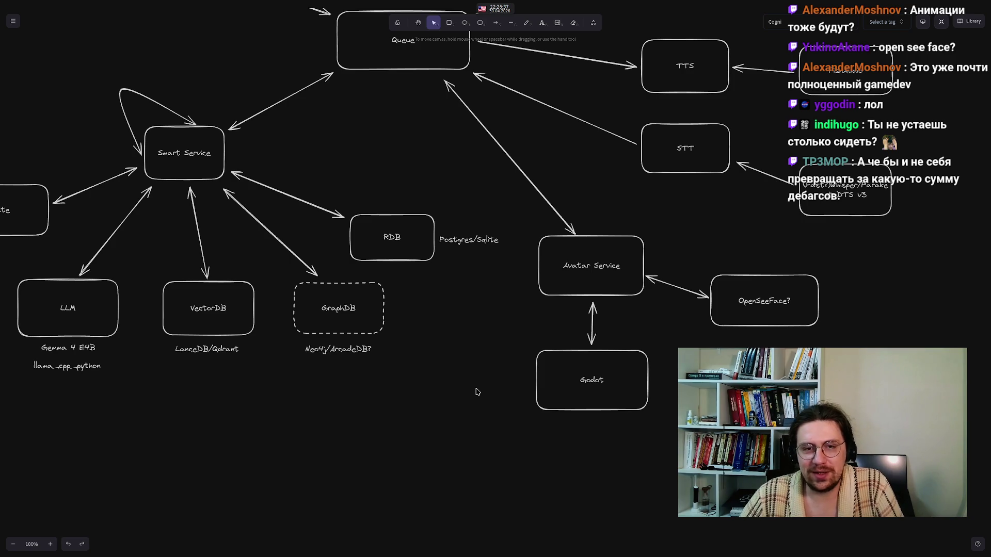
left_click_drag(365, 150, 393, 224)
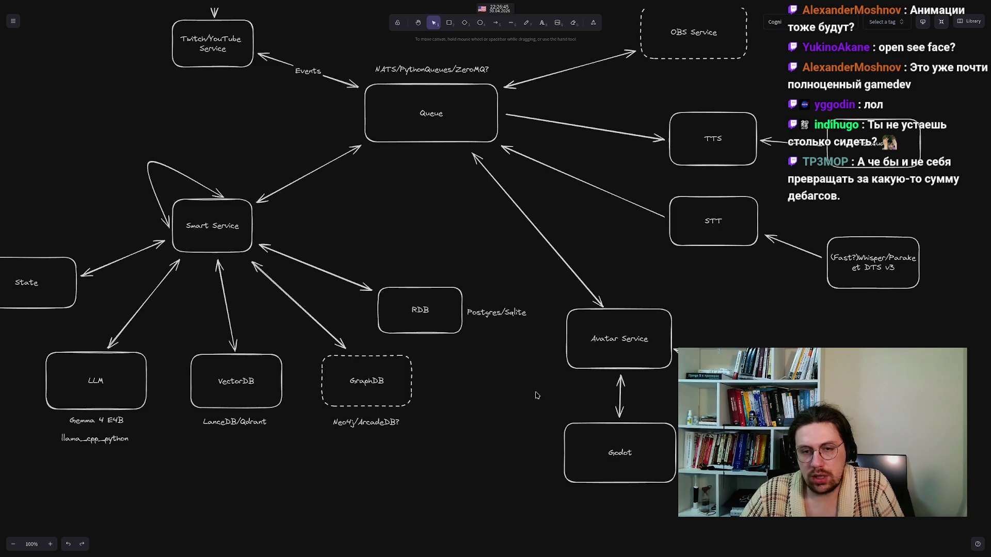
Move the Avatar Service and Godot boxes down toward the bottom of the canvas
mouse_move(522, 279)
left_mouse_down()
mouse_move(742, 488)
mouse_move(887, 514)
left_mouse_up()
left_click_drag(537, 261, 850, 534)
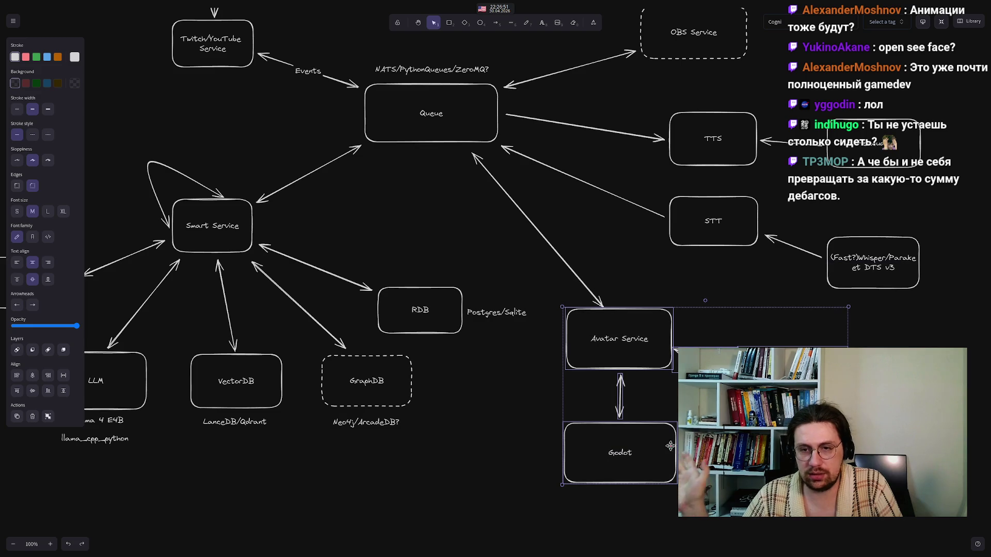
left_click_drag(606, 330, 757, 544)
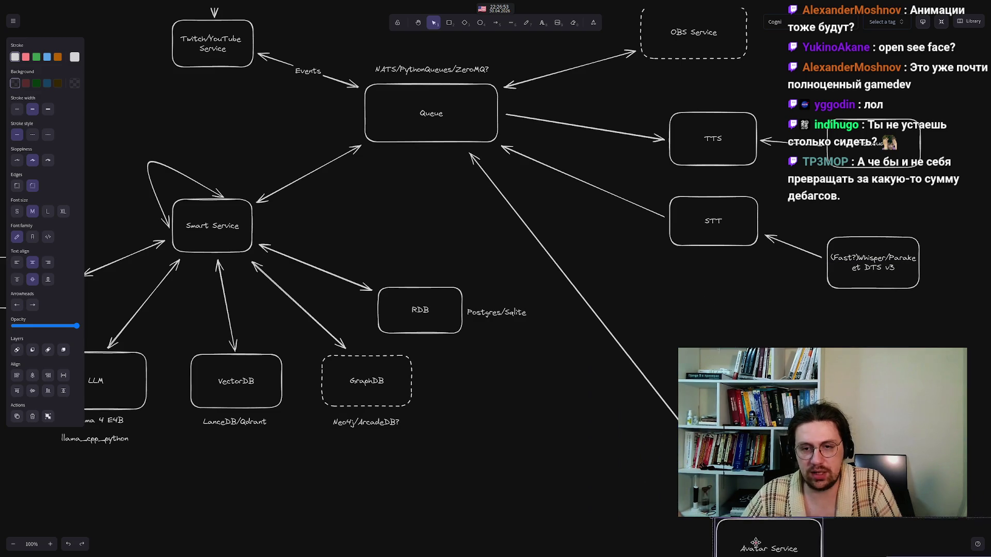
left_click(524, 451)
mouse_move(559, 491)
left_mouse_down()
mouse_move(515, 453)
mouse_move(367, 256)
left_mouse_up()
left_click_drag(378, 199, 527, 454)
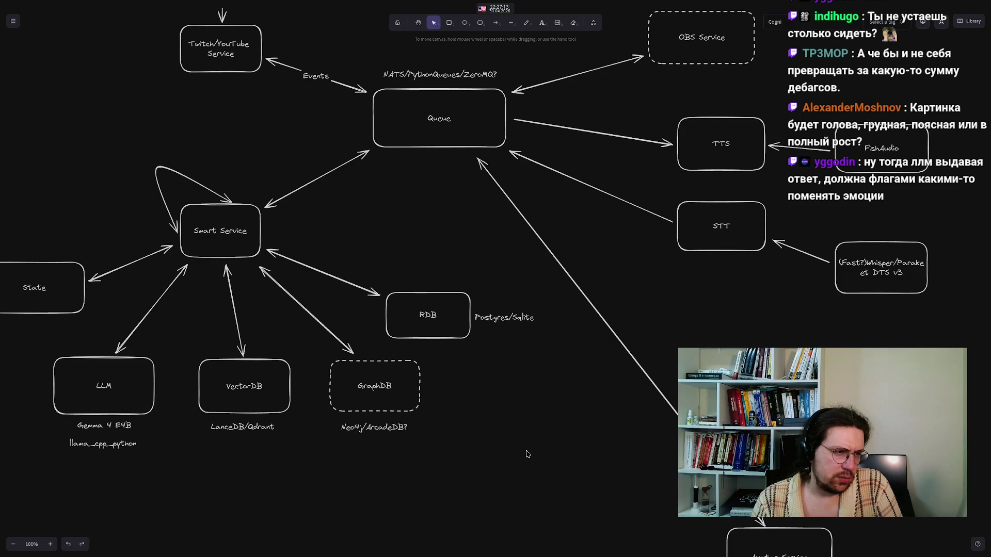
scroll(600, 480, "down", 5)
scroll(600, 480, "right", 3)
Select Avatar Service, Godot and OpenSeeFace? together and move the group back up-left
mouse_move(524, 252)
left_mouse_down()
mouse_move(589, 332)
mouse_move(854, 500)
left_mouse_up()
mouse_move(609, 325)
left_mouse_down()
mouse_move(524, 219)
mouse_move(471, 126)
mouse_move(482, 139)
left_mouse_up()
left_click(298, 264)
left_click_drag(296, 262, 579, 424)
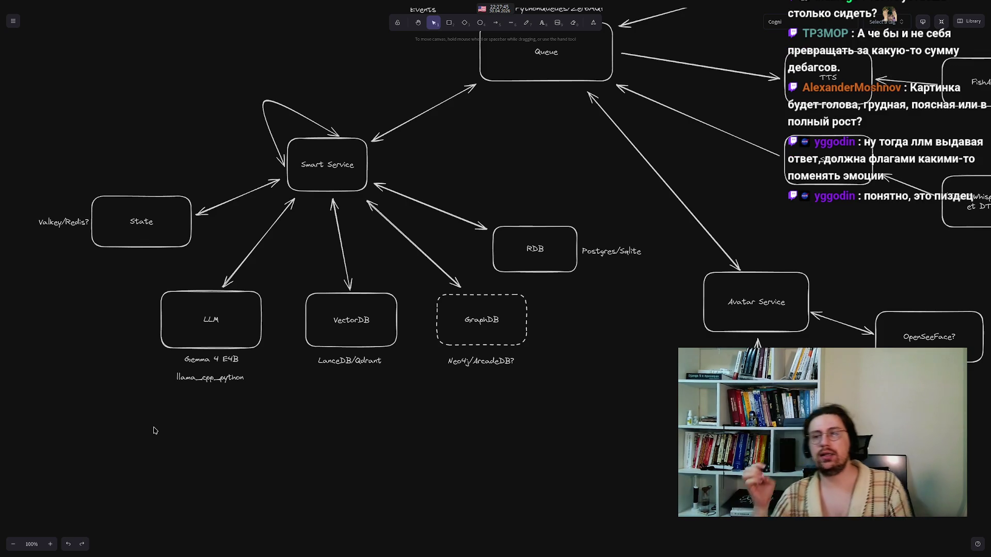
Add an arrowhead to the other end of the FishAudio–TTS arrow so it points both ways
mouse_move(657, 328)
left_mouse_down()
mouse_move(602, 308)
mouse_move(340, 363)
left_mouse_up()
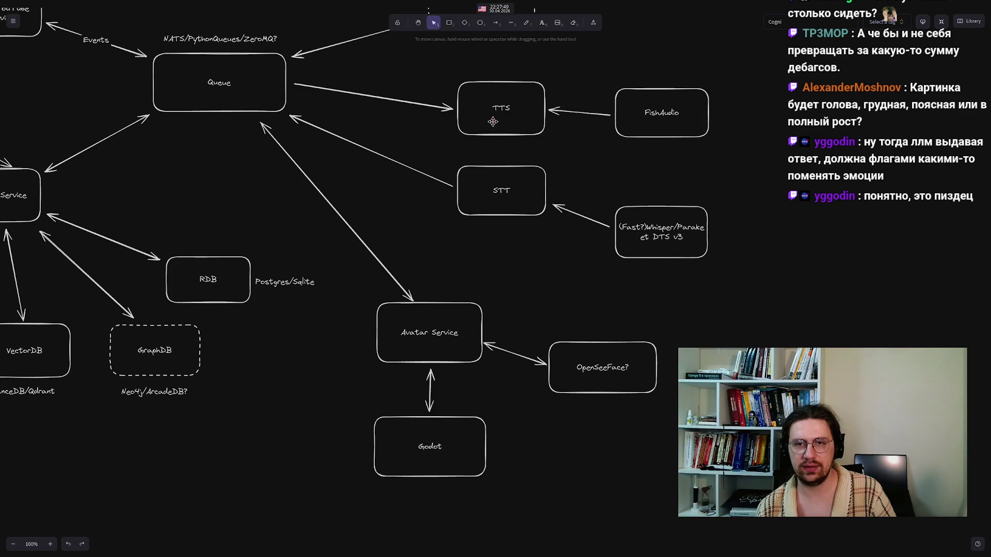
left_click_drag(429, 74, 741, 166)
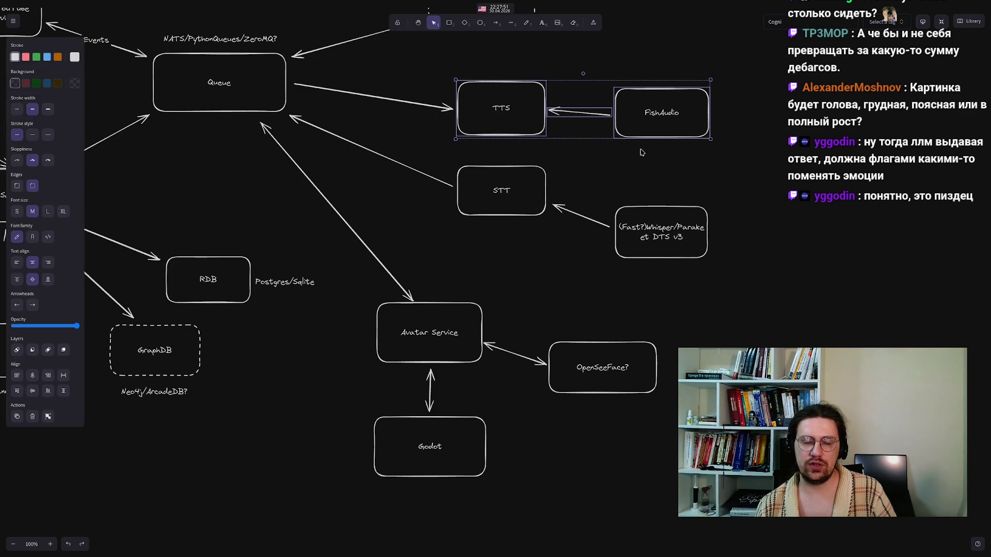
left_click(632, 174)
left_click(652, 121)
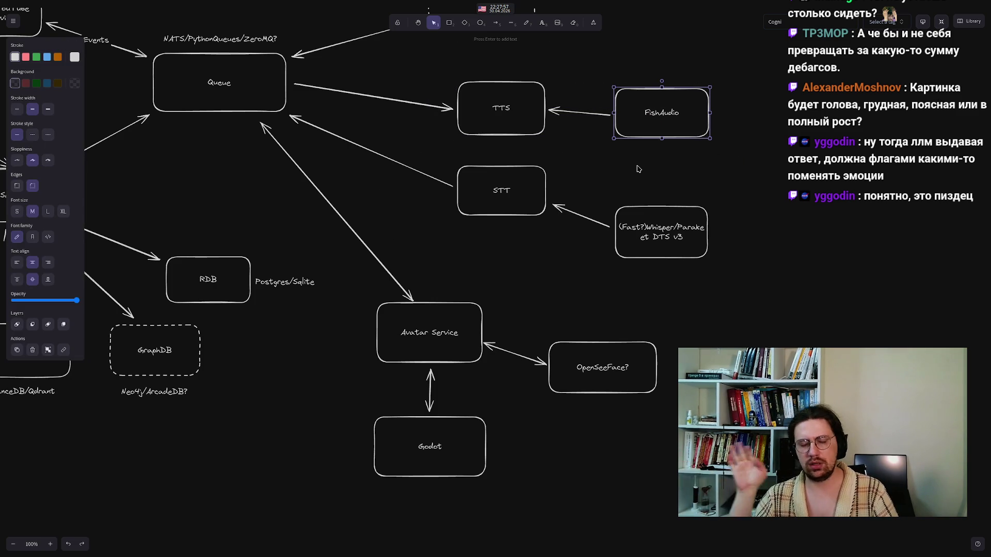
left_click(578, 164)
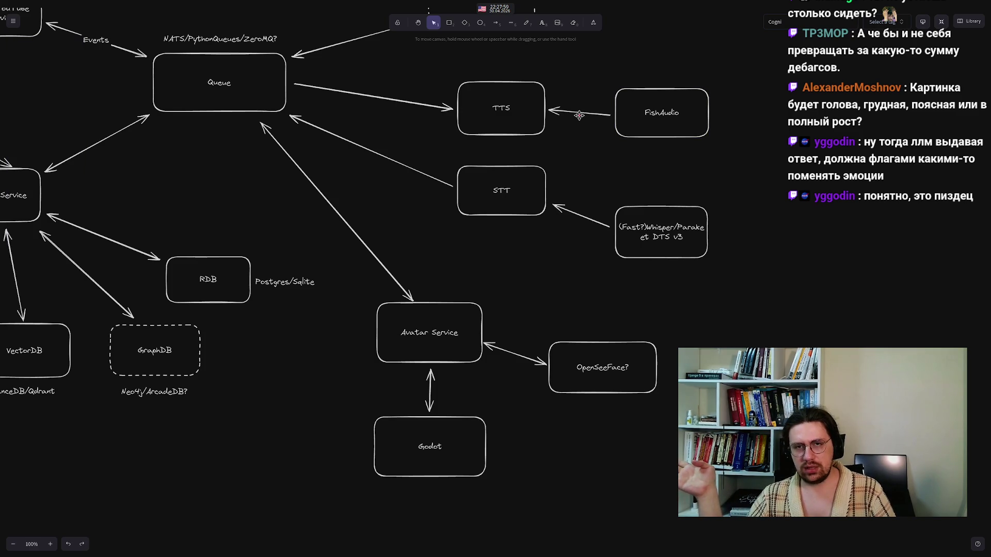
left_click(579, 113)
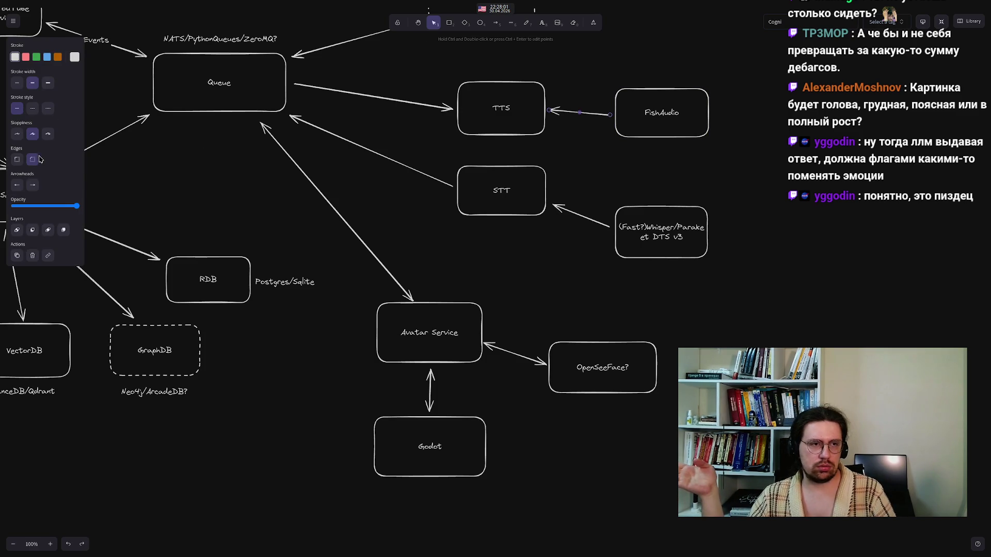
left_click(32, 185)
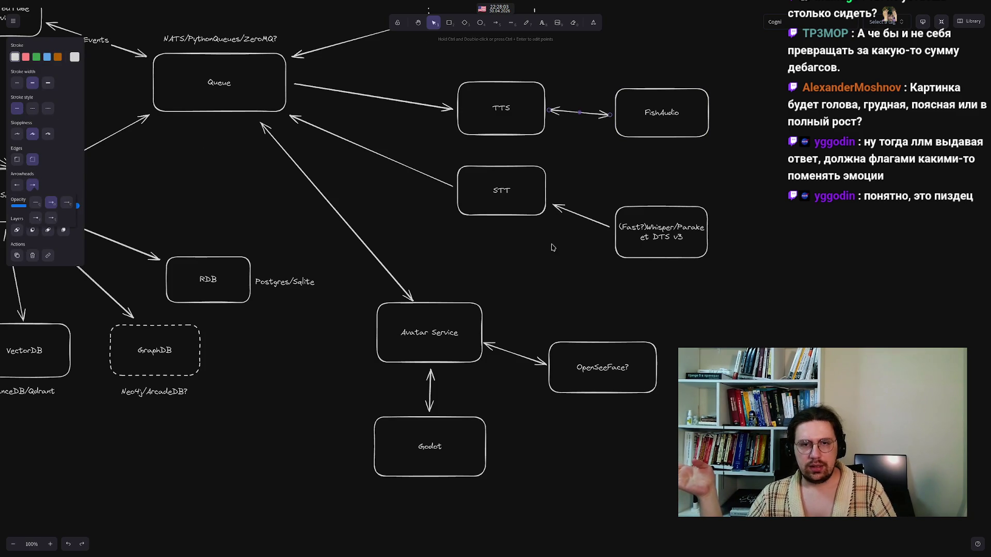
left_click(596, 217)
left_click(575, 216)
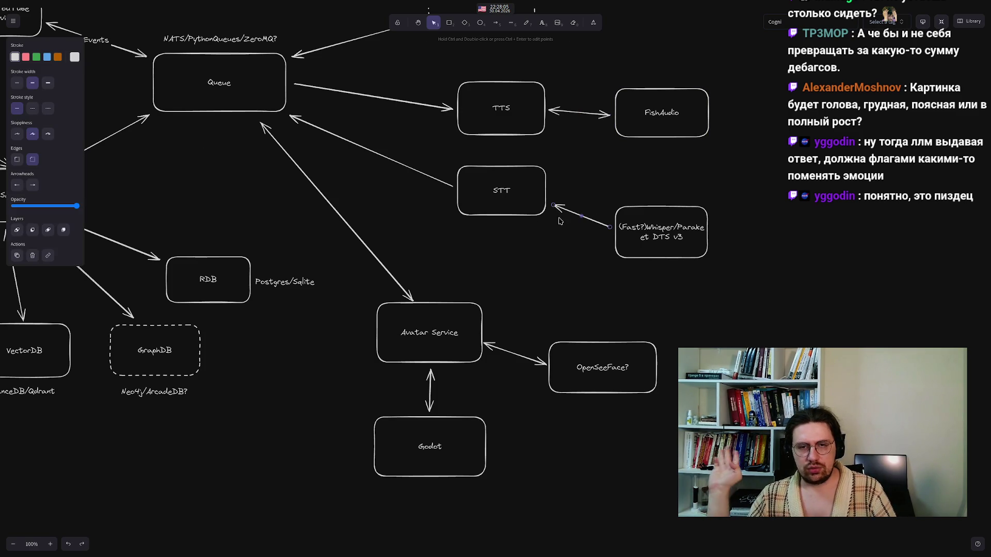
left_click(281, 405)
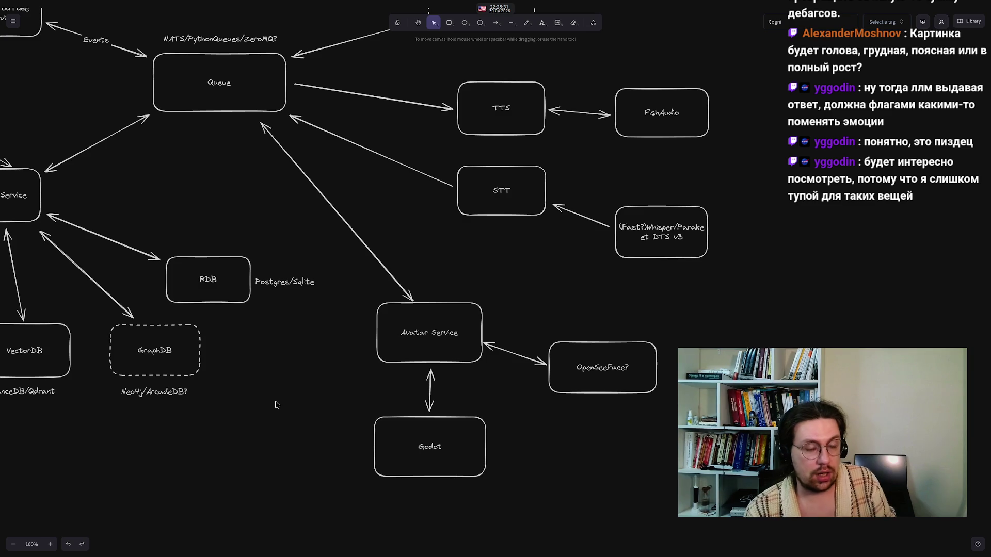
scroll(245, 405, "left", 5)
scroll(245, 405, "up", 2)
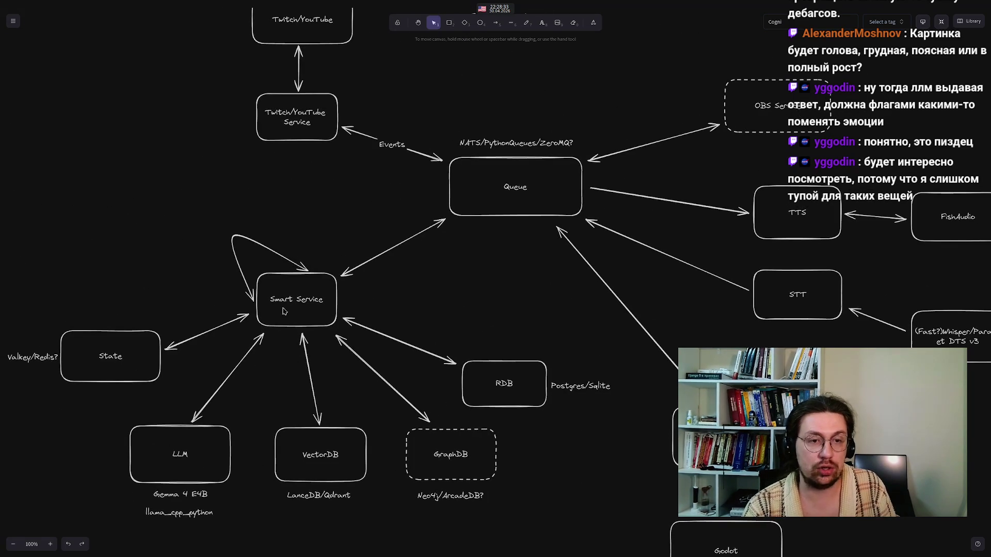
scroll(147, 198, "up", 2)
scroll(147, 198, "right", 1)
scroll(147, 197, "down", 2)
scroll(147, 197, "down", 1)
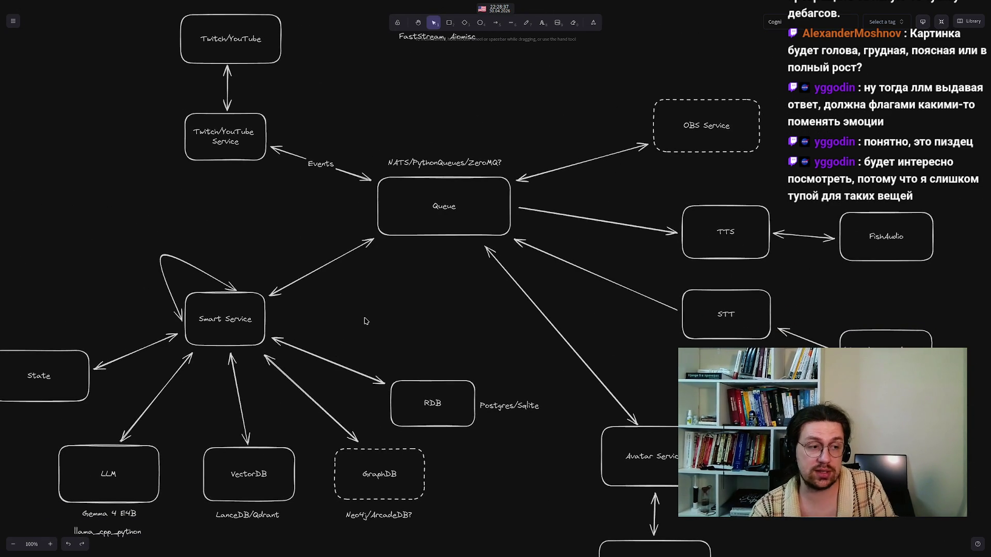
mouse_move(457, 346)
left_mouse_down()
mouse_move(411, 321)
mouse_move(431, 429)
mouse_move(444, 423)
mouse_move(445, 401)
left_mouse_up()
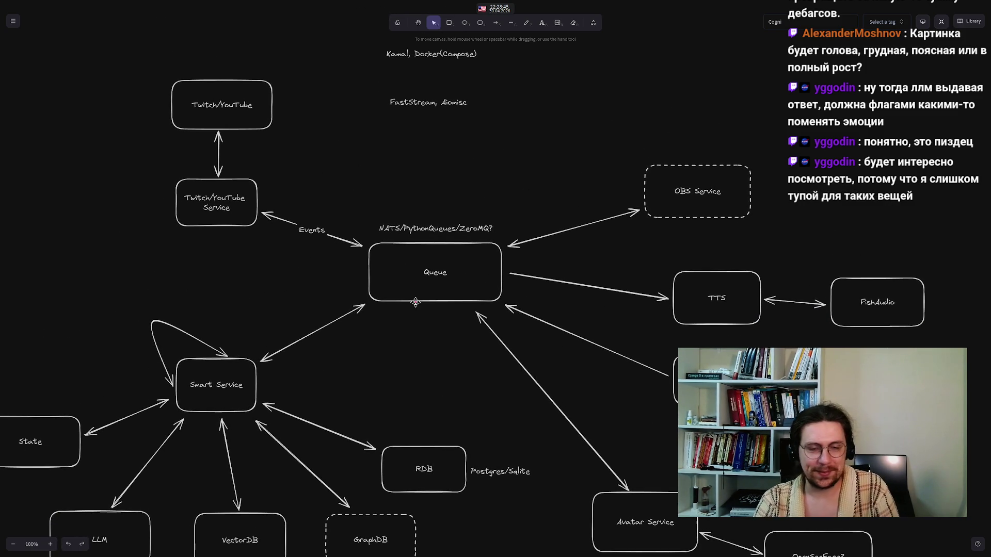
left_click_drag(416, 401, 449, 314)
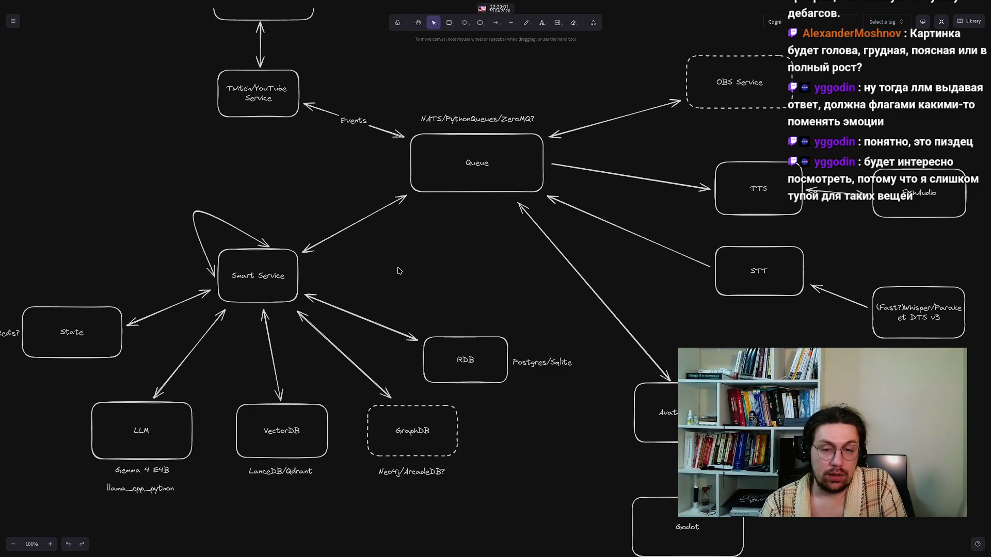
Open Dolphin from the taskbar to show the Arenadata folder over the diagram
mouse_move(411, 555)
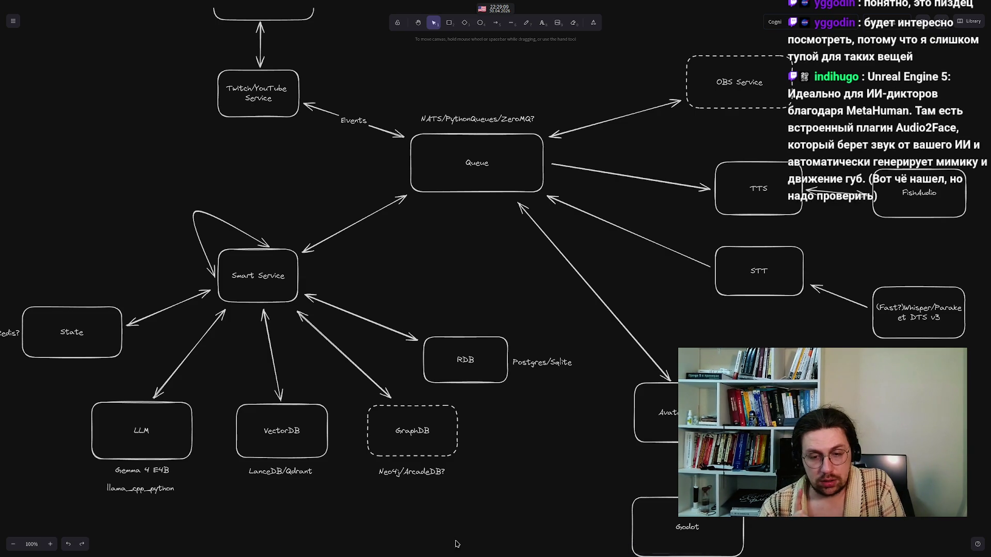
left_click(480, 552)
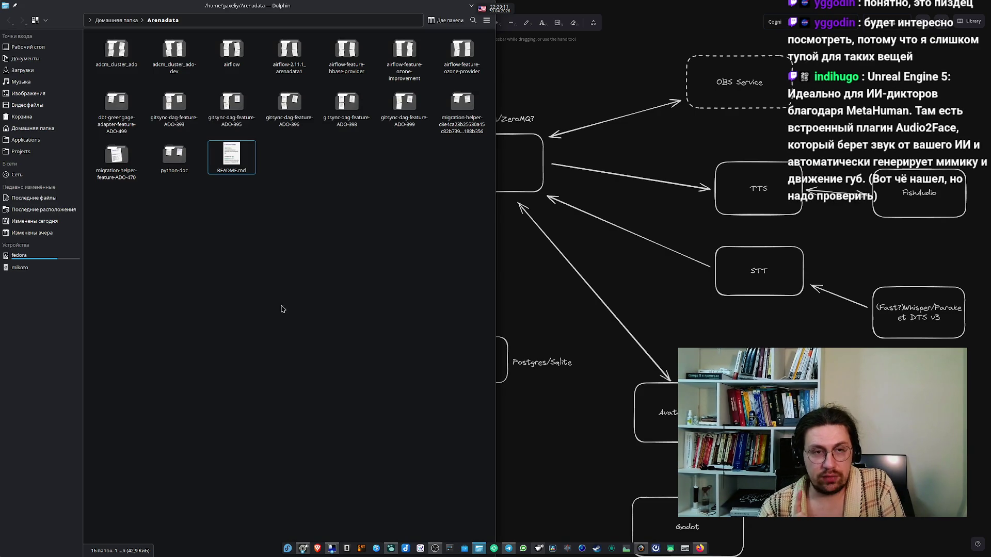
Centre the Dolphin window, go to ~/.config/opencode, and bring up the AGENTS.md context menu
mouse_move(238, 14)
left_mouse_down()
mouse_move(546, 117)
mouse_move(545, 175)
mouse_move(491, 50)
left_mouse_up()
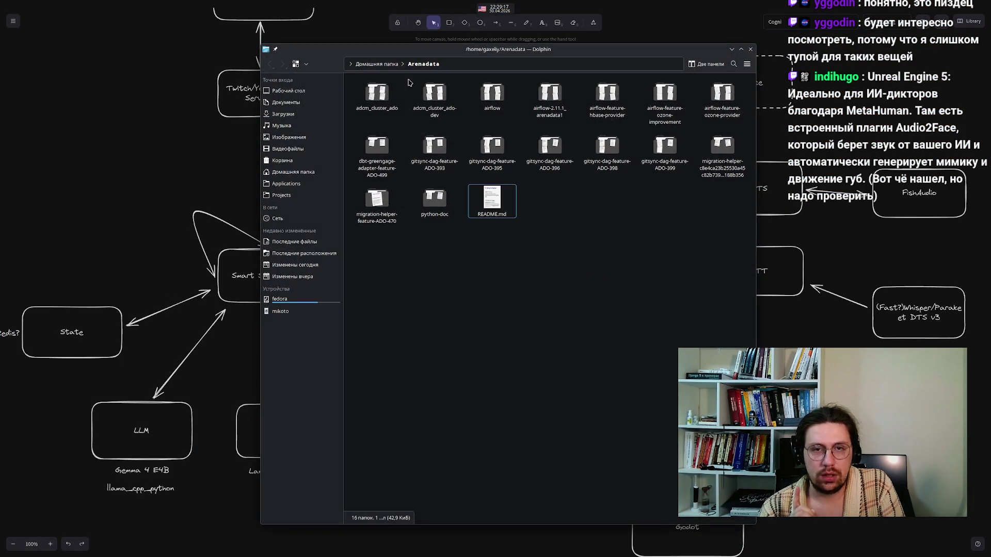
left_click(367, 64)
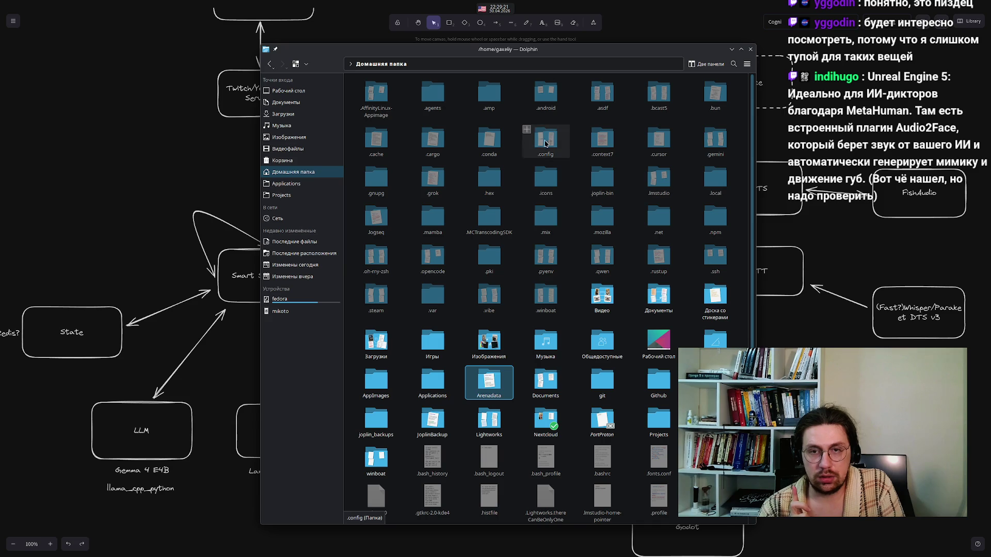
left_click(526, 145)
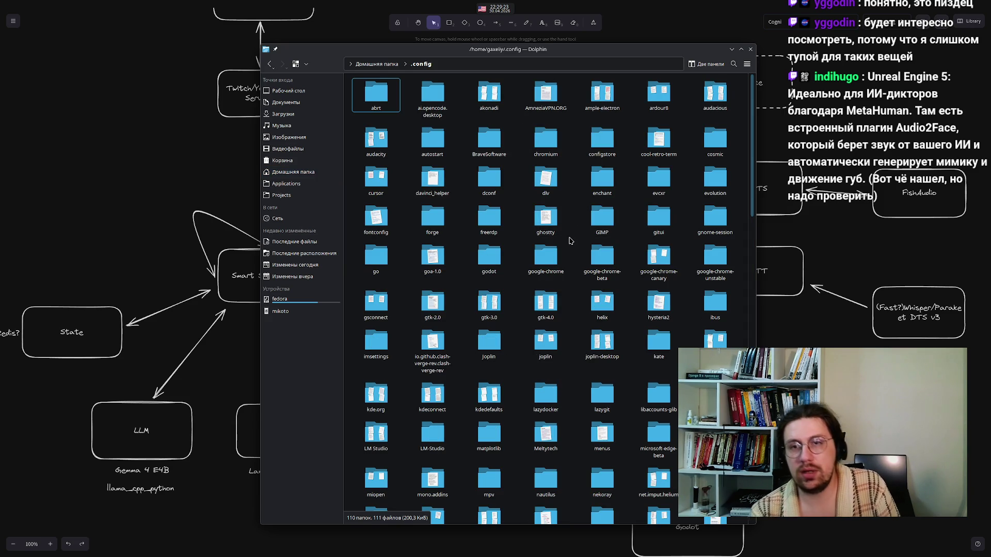
type("obs")
key("Right")
key("Return")
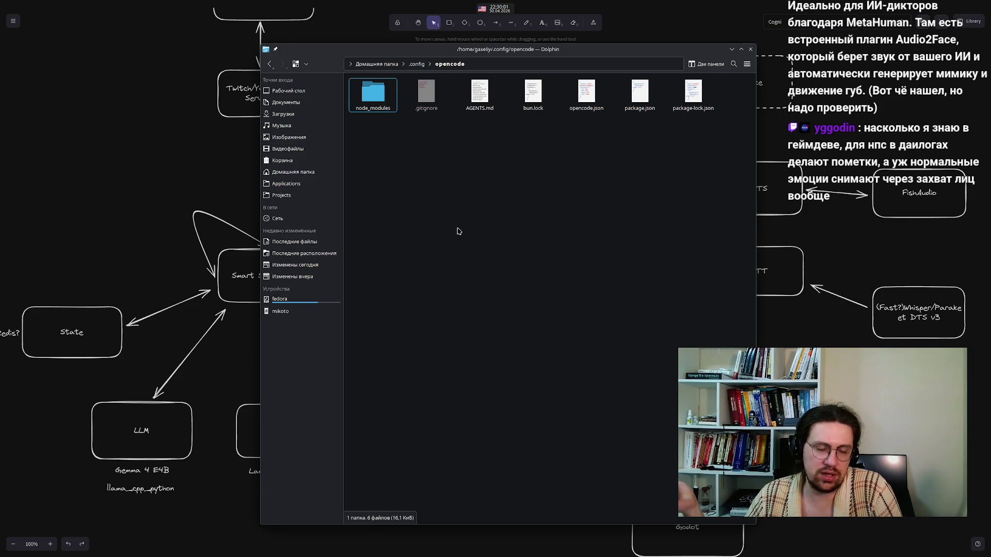
right_click(476, 93)
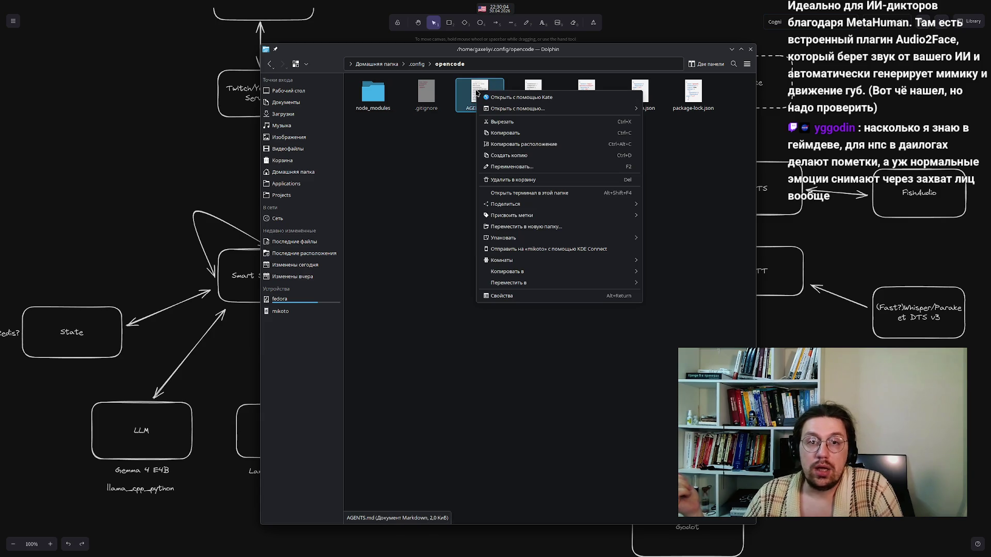
left_click(498, 98)
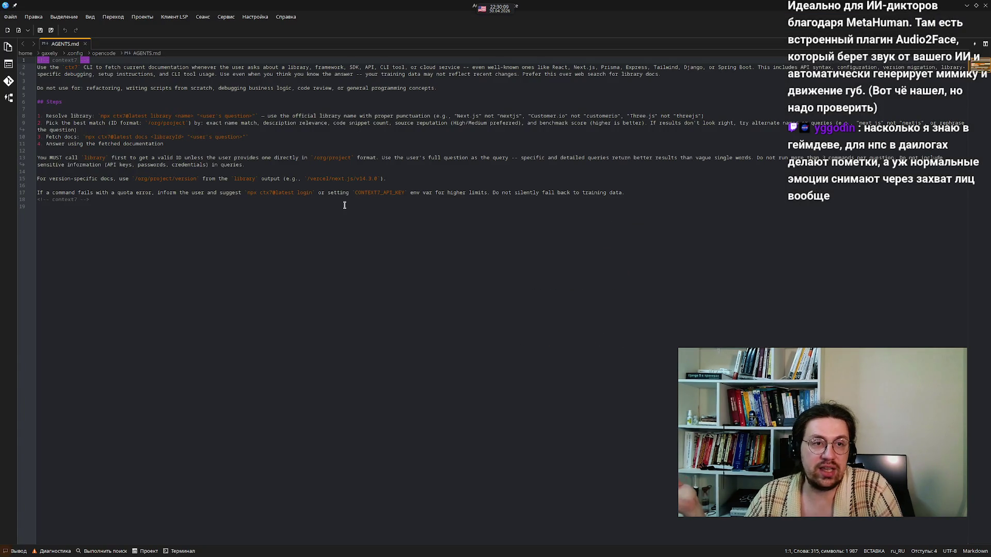
left_click(344, 205)
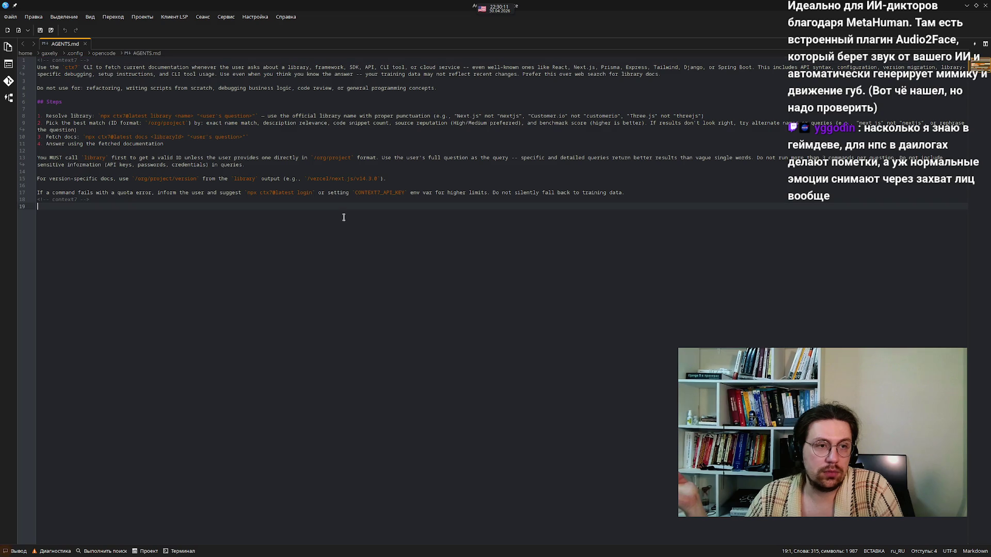
left_click(985, 6)
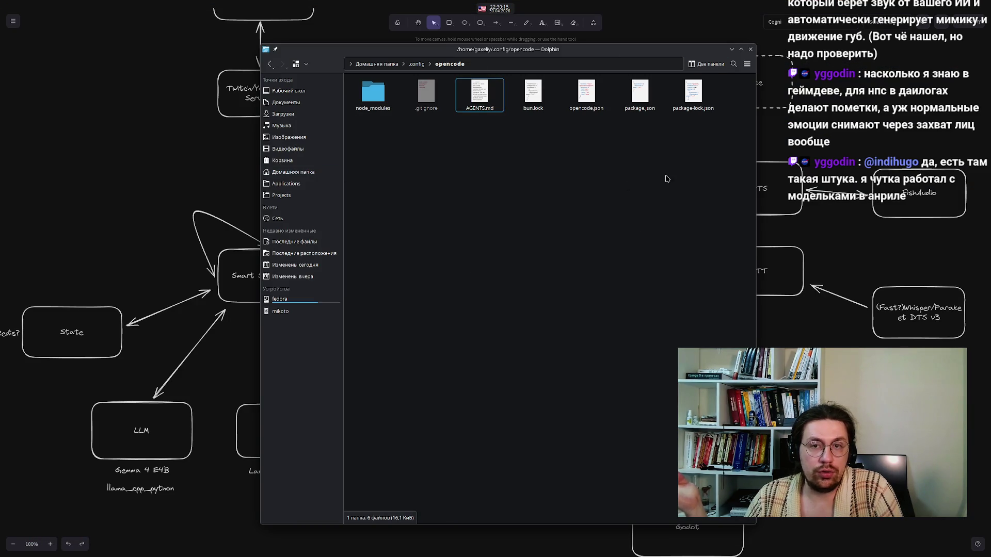
right_click(388, 155)
left_click(373, 137)
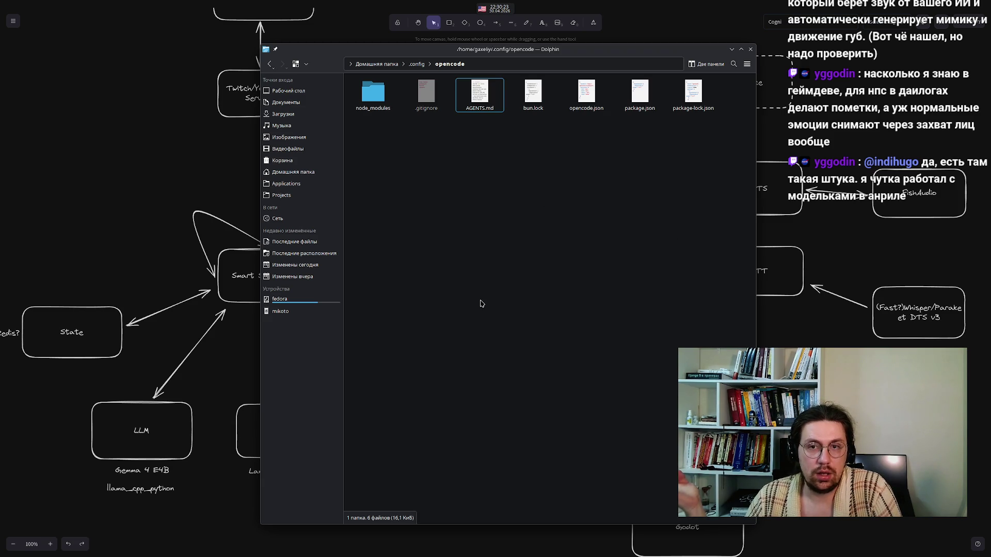
right_click(471, 94)
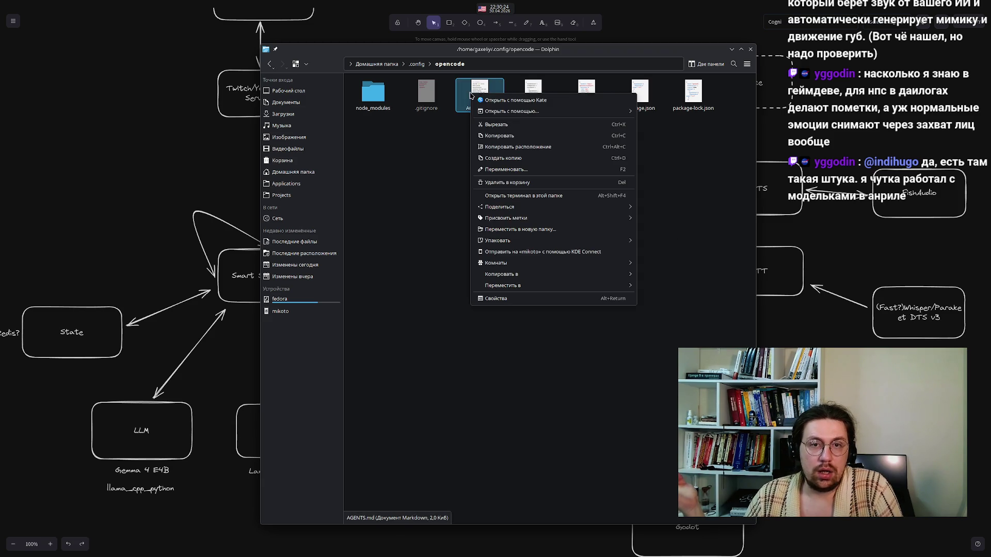
left_click(461, 200)
right_click(480, 96)
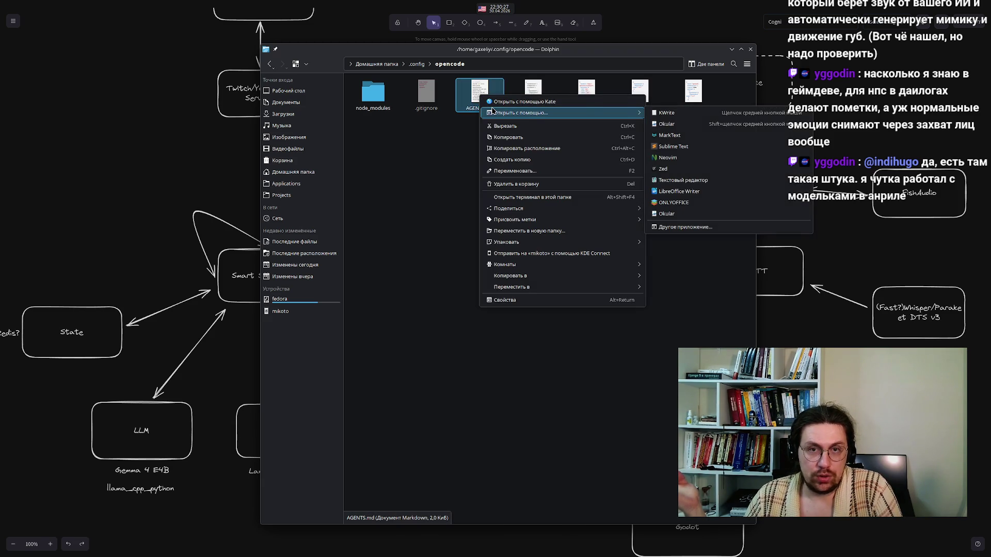
left_click(495, 102)
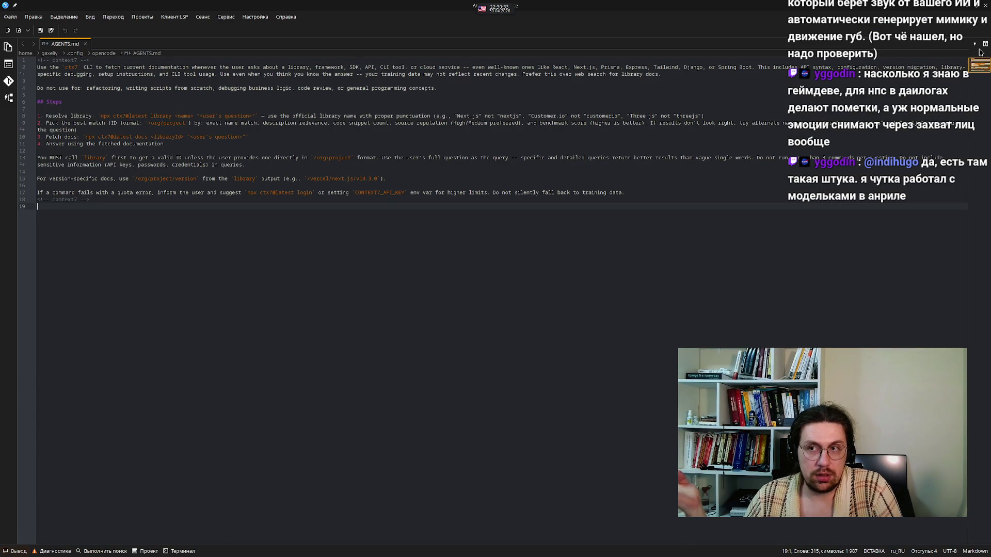
left_click(988, 9)
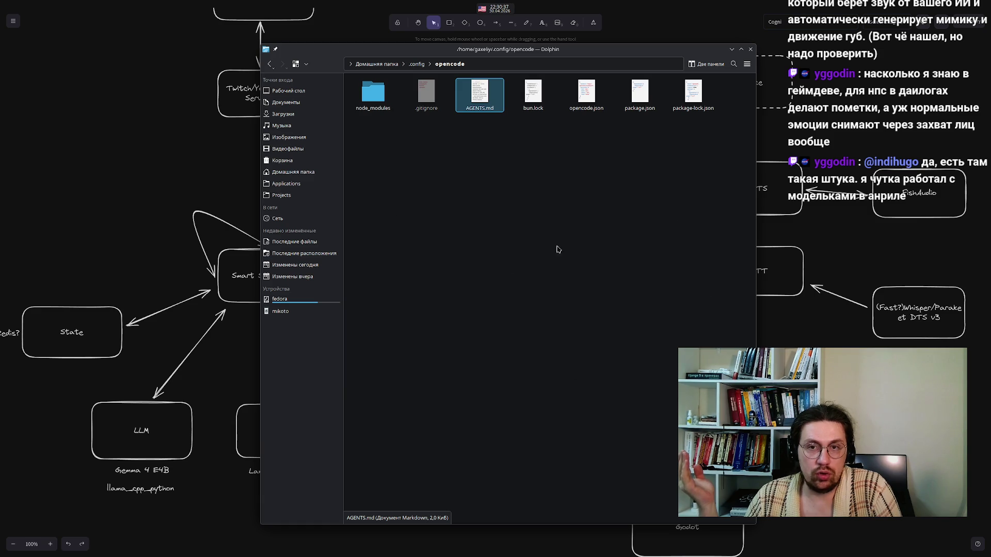
left_click(525, 269)
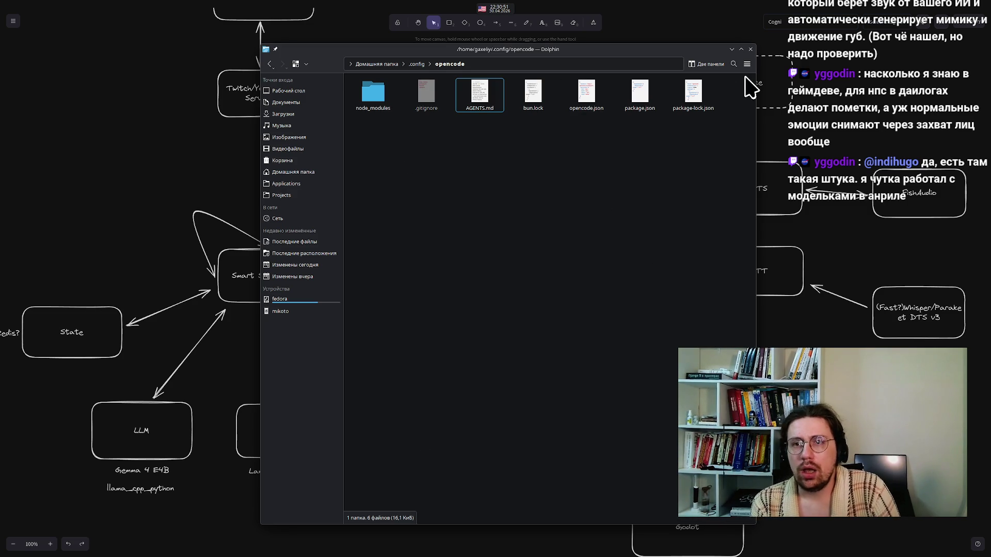
Close Dolphin and start editing the Godot box label on the diagram
left_click(751, 50)
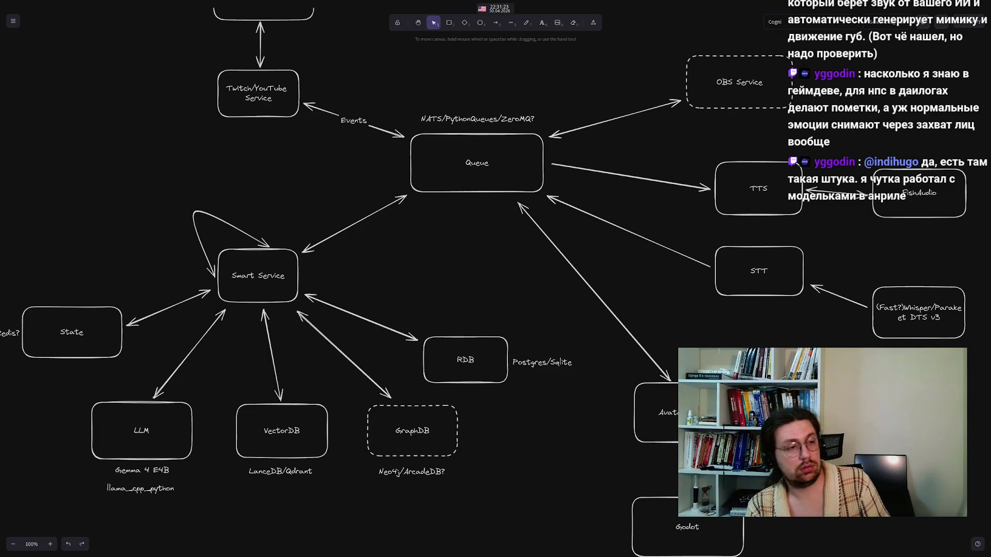
double_click(686, 527)
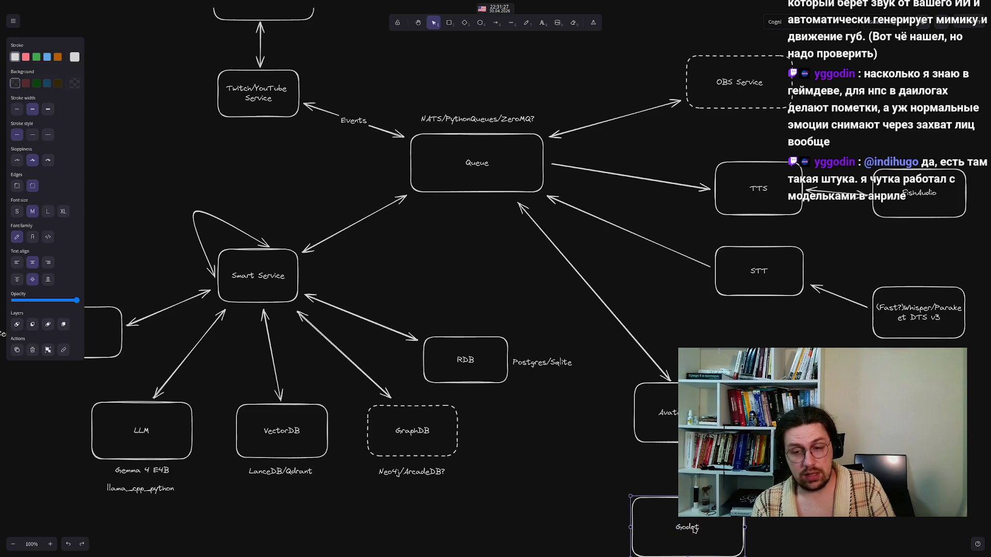
Append '/Unreal Engine 5' to the Godot label so it reads Godot/Unreal Engine 5
key("End")
type("/")
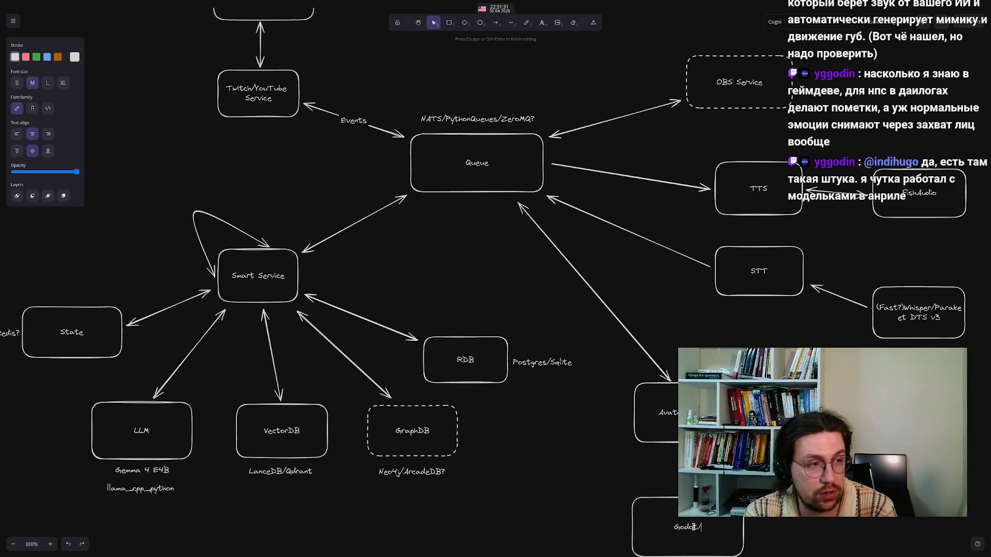
type("Unr")
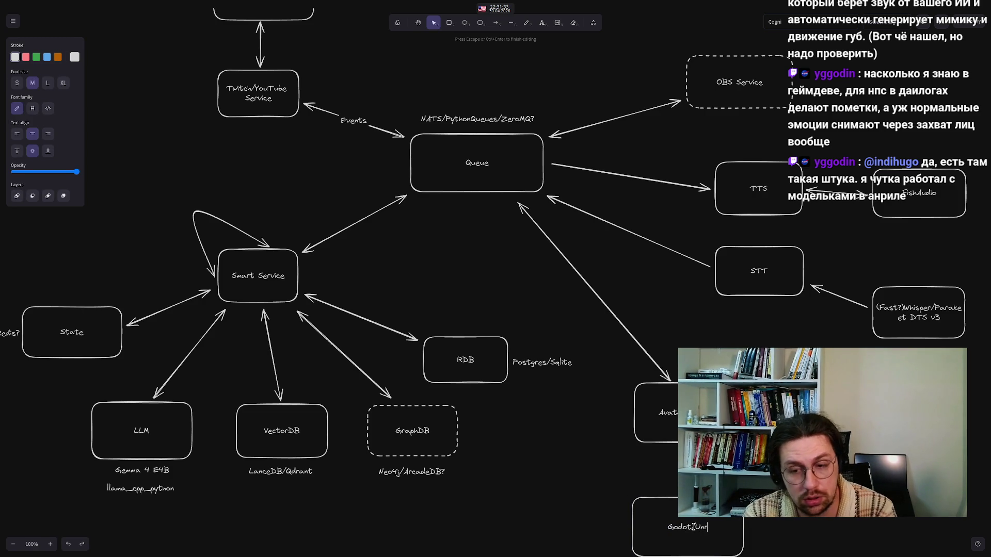
type("eal Engine 5")
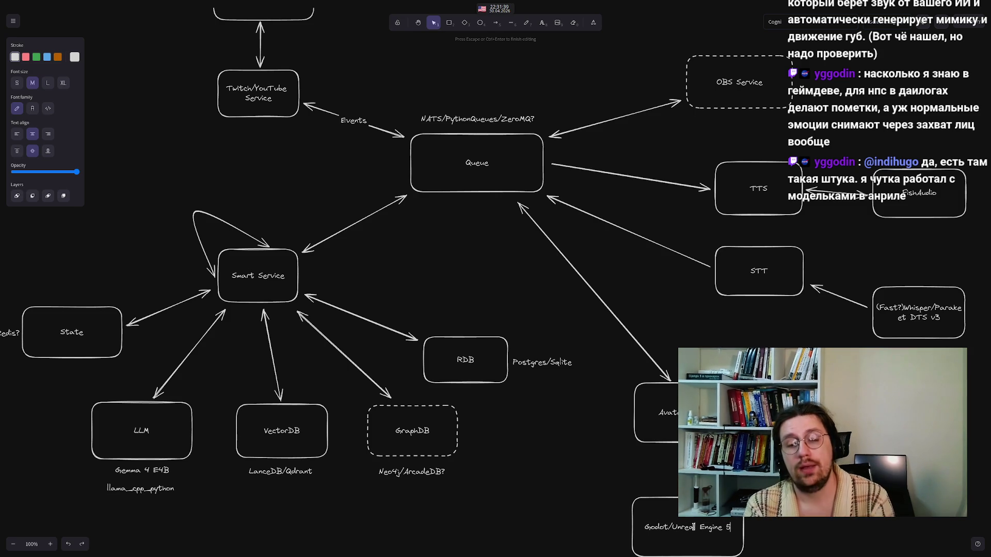
left_click(520, 500)
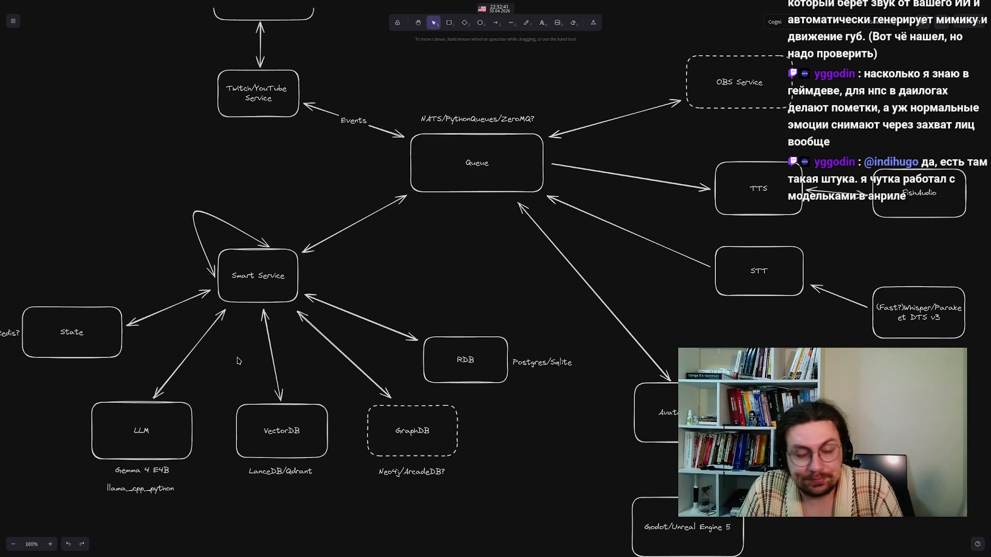
mouse_move(415, 555)
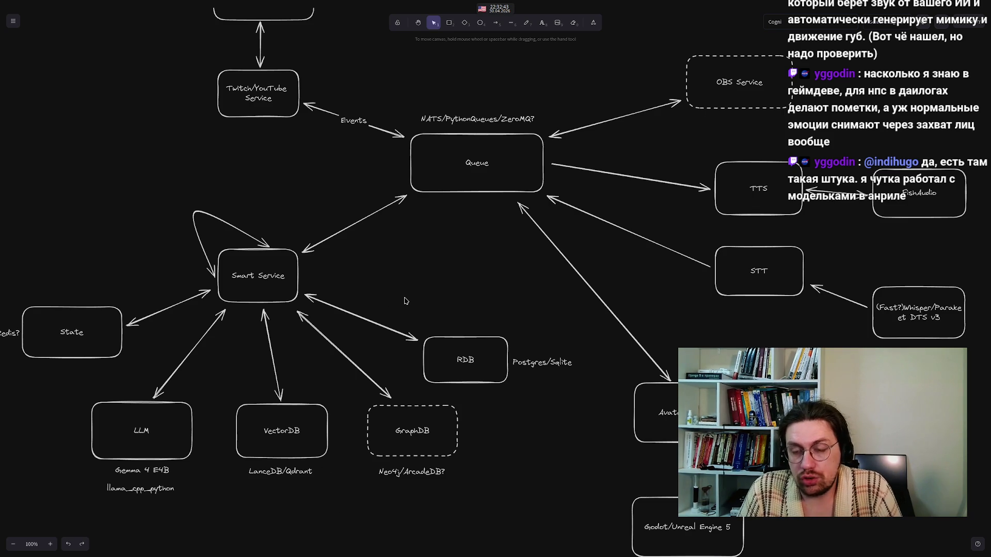
mouse_move(381, 281)
left_mouse_down()
mouse_move(438, 354)
mouse_move(433, 458)
left_mouse_up()
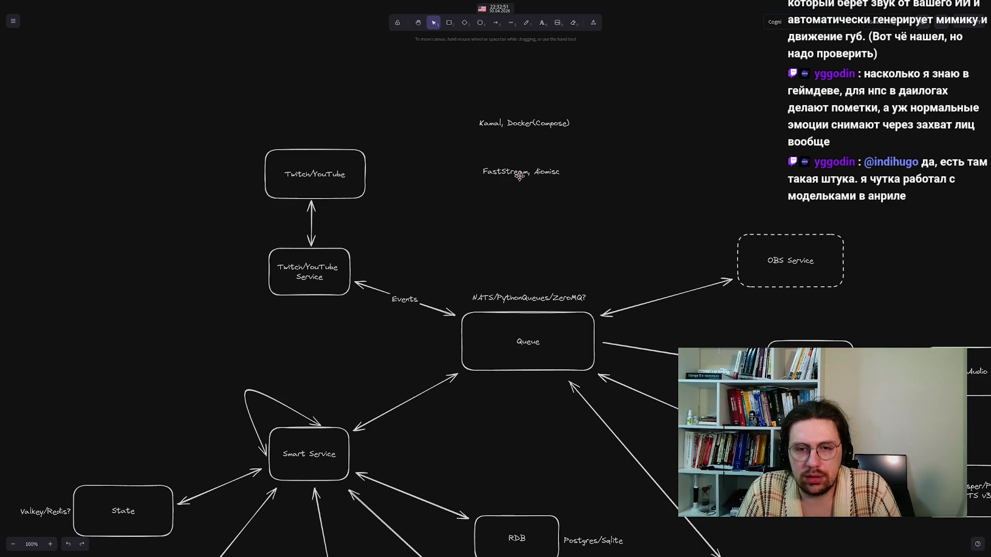
Shift the FastStream, Aiomisc note slightly left and append ', uv, ty, ruff' to it
left_click_drag(526, 171, 499, 170)
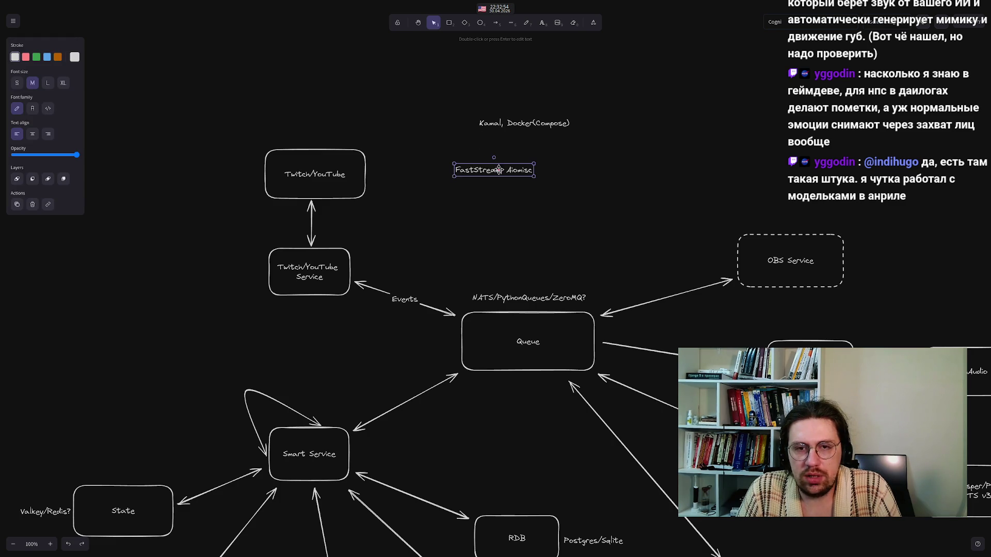
double_click(525, 168)
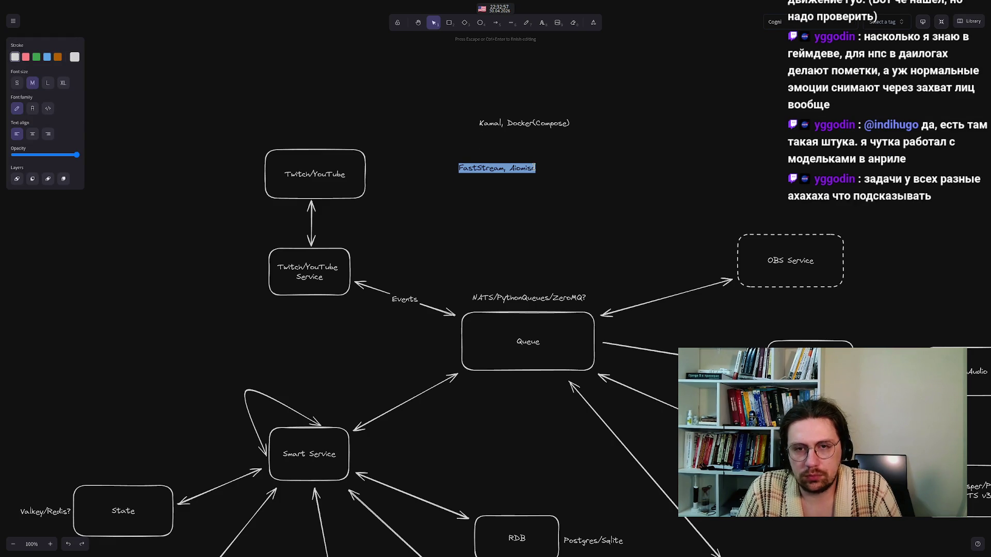
left_click(534, 167)
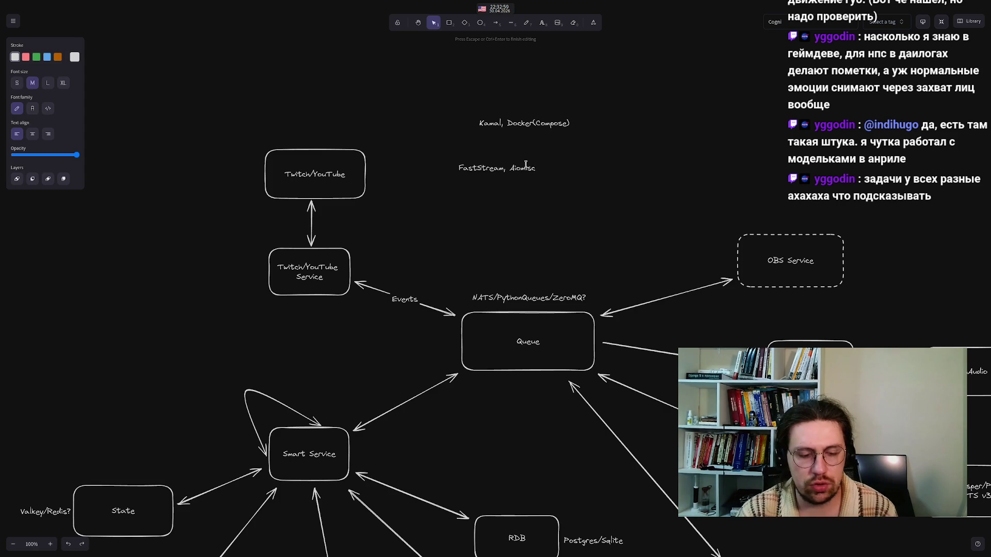
type(", uv,")
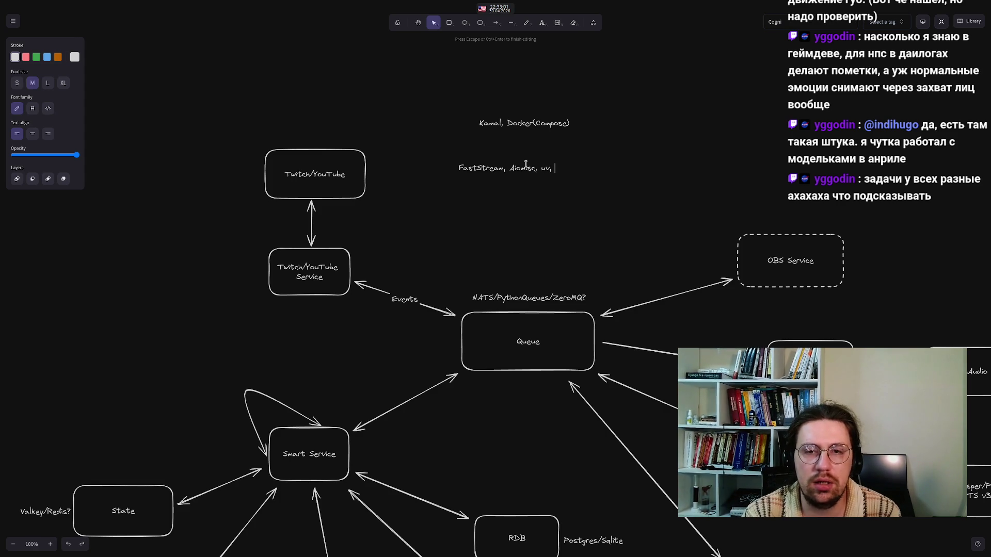
type(" t")
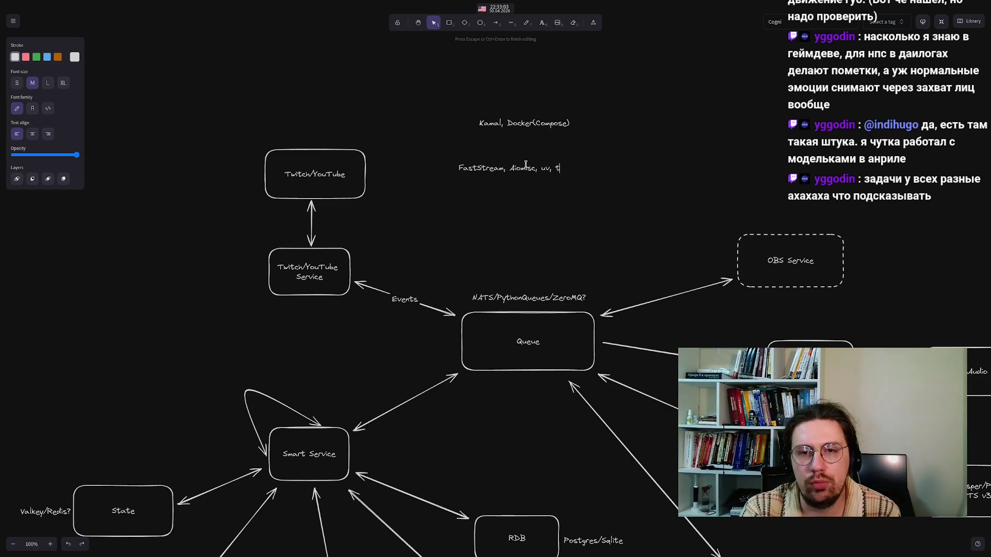
type("y, ruff")
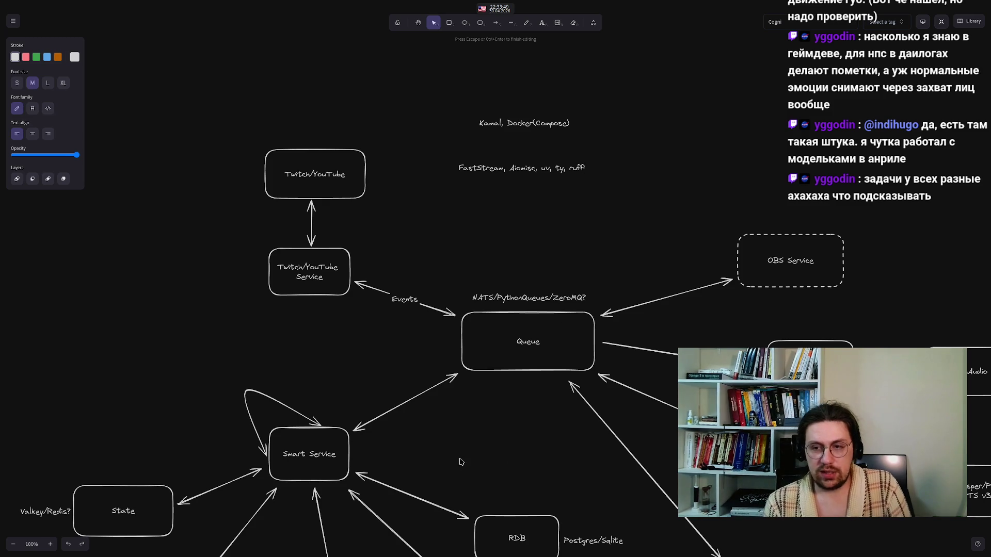
left_click(505, 460)
left_click_drag(505, 459, 444, 331)
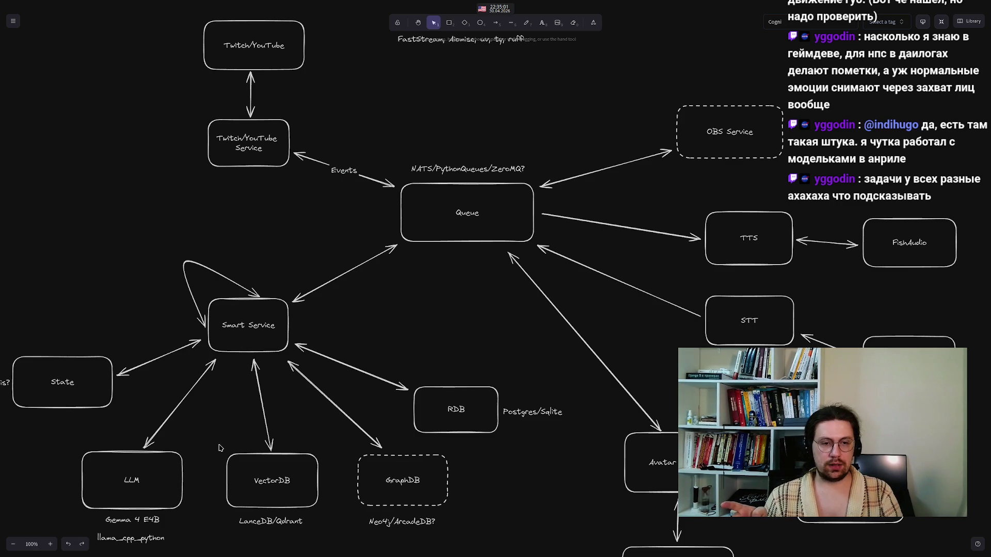
mouse_move(218, 445)
left_mouse_down()
mouse_move(154, 495)
mouse_move(70, 518)
left_mouse_up()
mouse_move(678, 268)
left_mouse_down()
mouse_move(776, 376)
mouse_move(797, 374)
left_mouse_up()
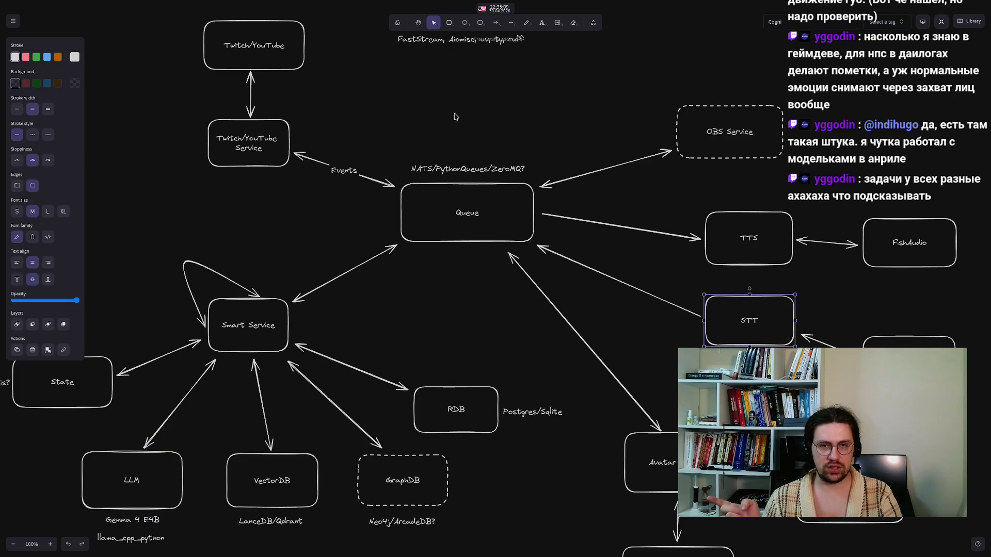
mouse_move(38, 437)
left_mouse_down()
mouse_move(91, 496)
mouse_move(132, 507)
left_mouse_up()
mouse_move(174, 268)
left_mouse_down()
mouse_move(199, 311)
mouse_move(310, 364)
left_mouse_up()
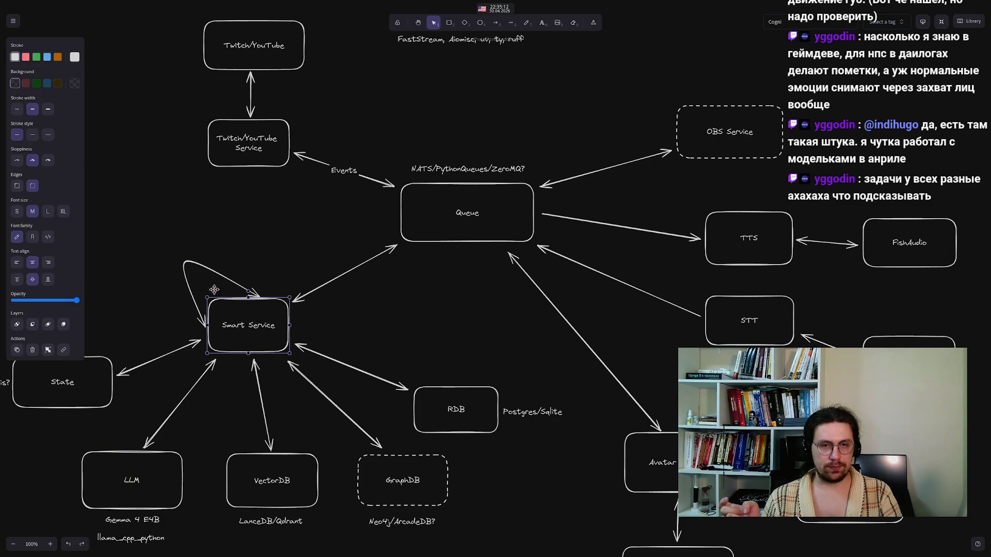
left_click(133, 251)
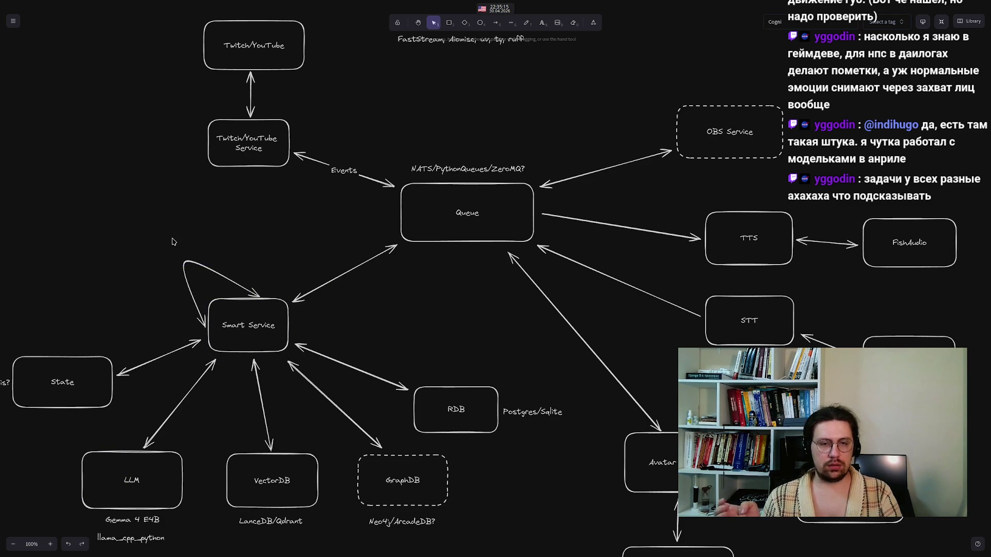
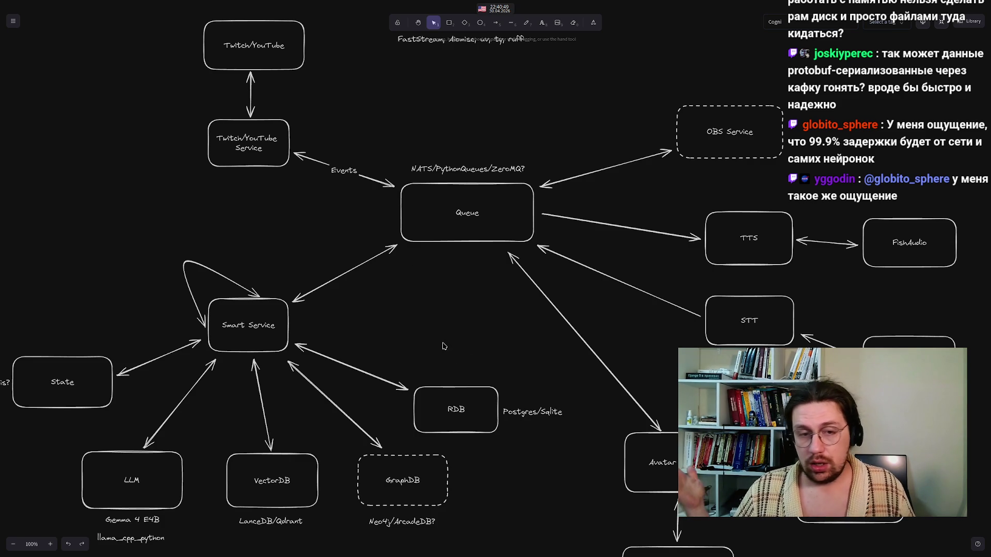
Inspect the Avatar Service group and the Smart Service and upper areas of the diagram
scroll(519, 484, "down", 3)
scroll(519, 484, "right", 3)
left_click_drag(376, 214, 768, 488)
left_click(316, 338)
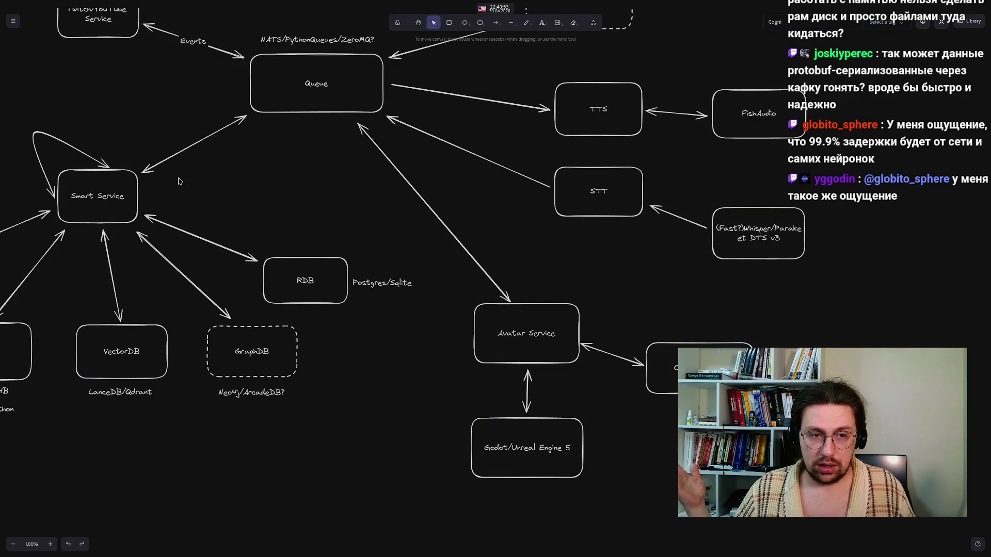
mouse_move(250, 188)
left_mouse_down()
mouse_move(562, 211)
mouse_move(561, 225)
left_mouse_up()
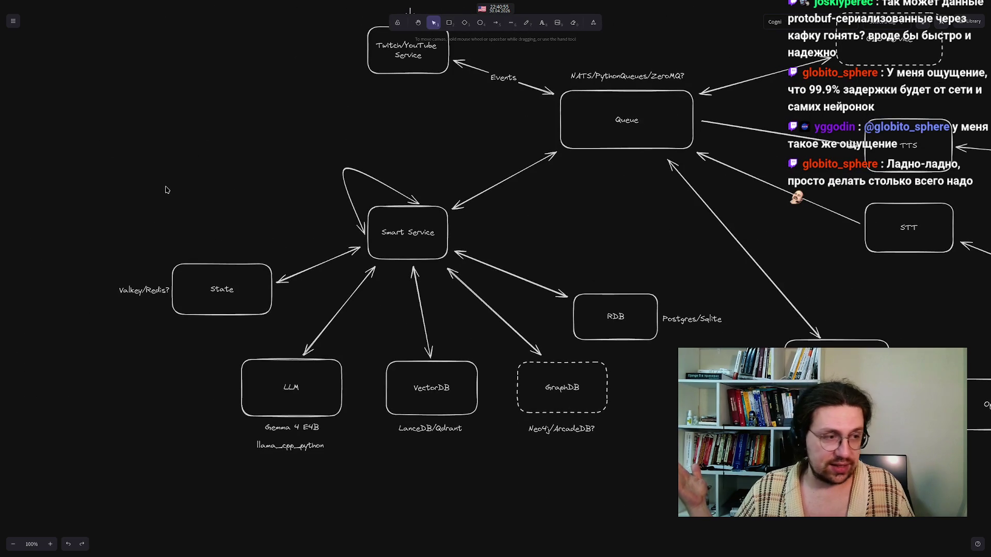
mouse_move(439, 190)
left_mouse_down()
mouse_move(233, 309)
mouse_move(305, 286)
mouse_move(299, 253)
left_mouse_up()
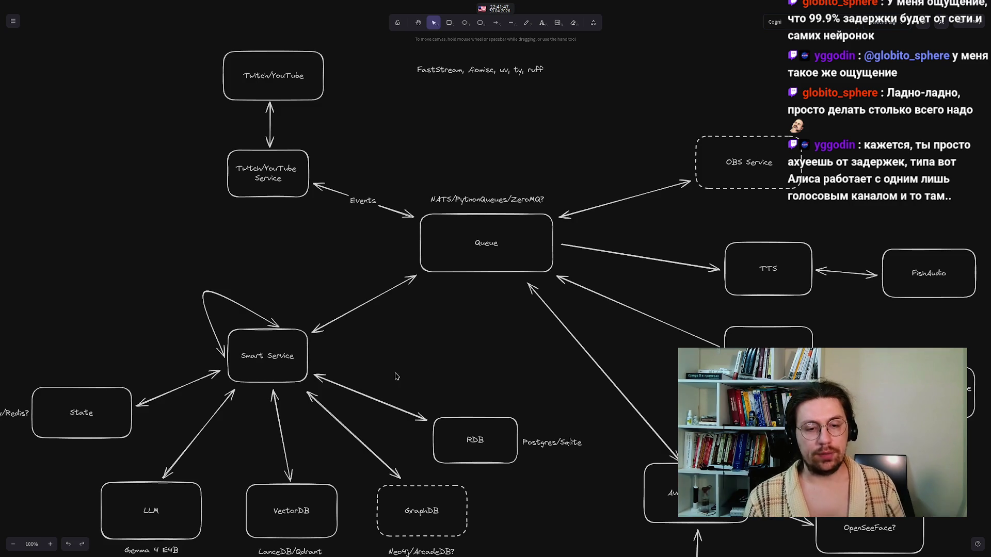
Search the installed applications for 'lms', then dismiss it without launching anything
mouse_move(408, 555)
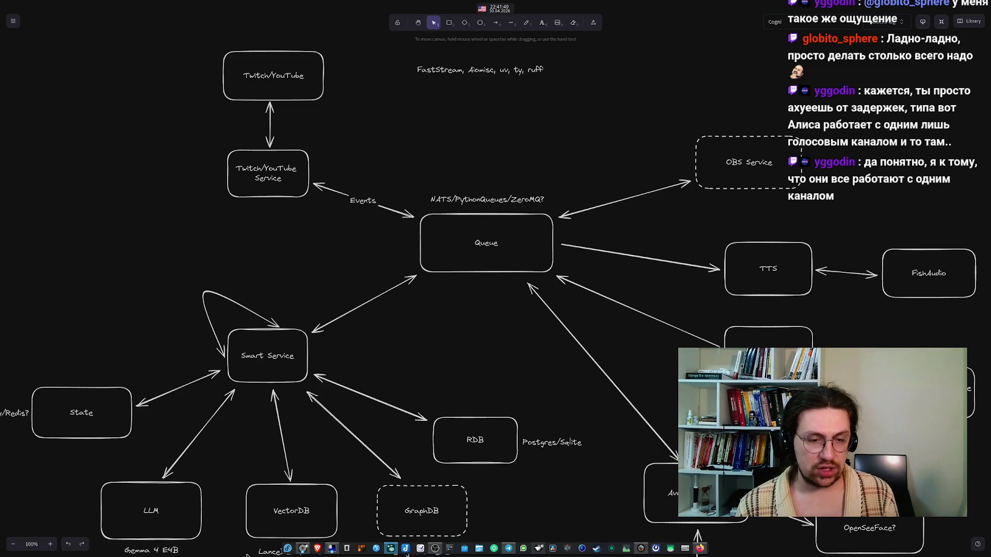
left_click(287, 550)
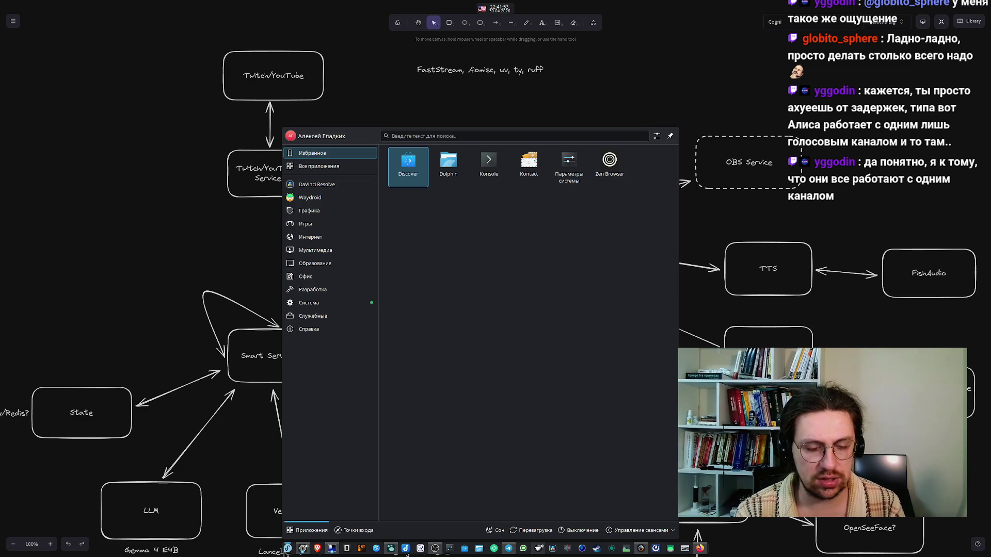
type("lms")
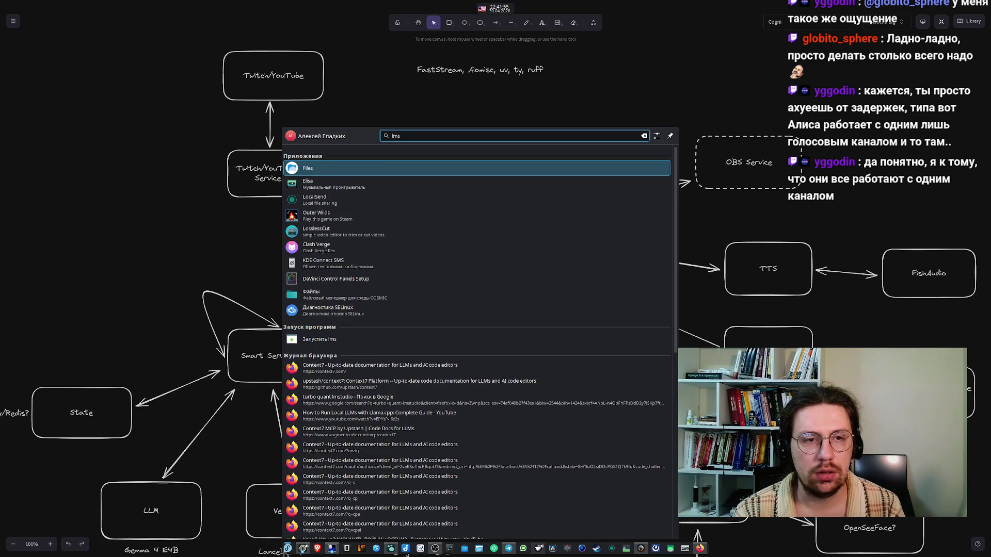
key("Escape")
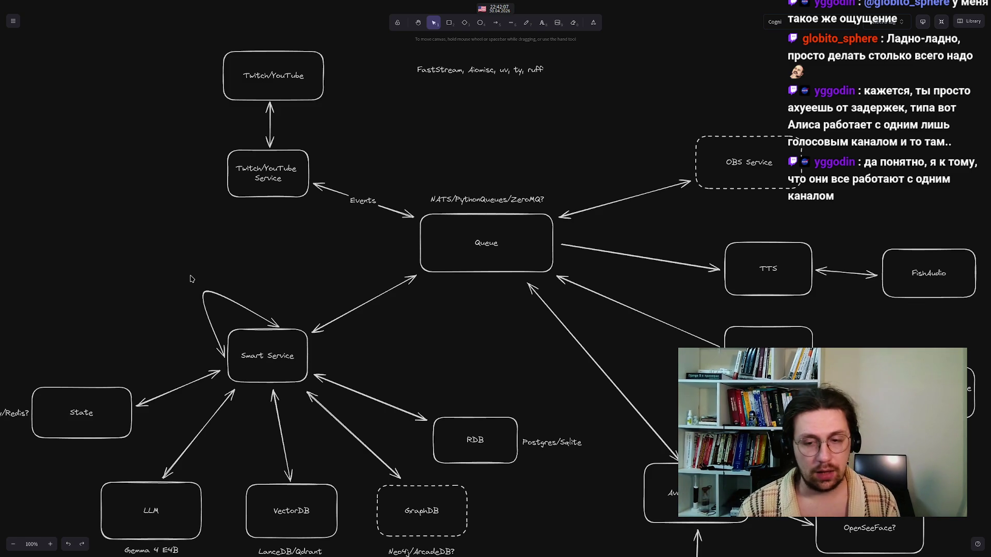
Check the LLM and VectorDB box groups with their labels, then deselect them
scroll(135, 349, "down", 3)
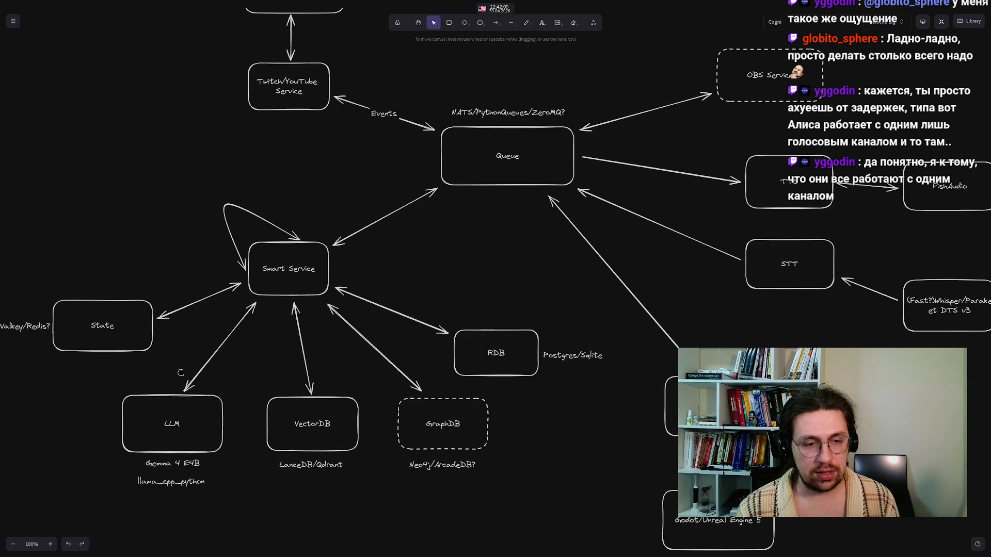
left_click_drag(80, 372, 259, 511)
left_click(260, 511)
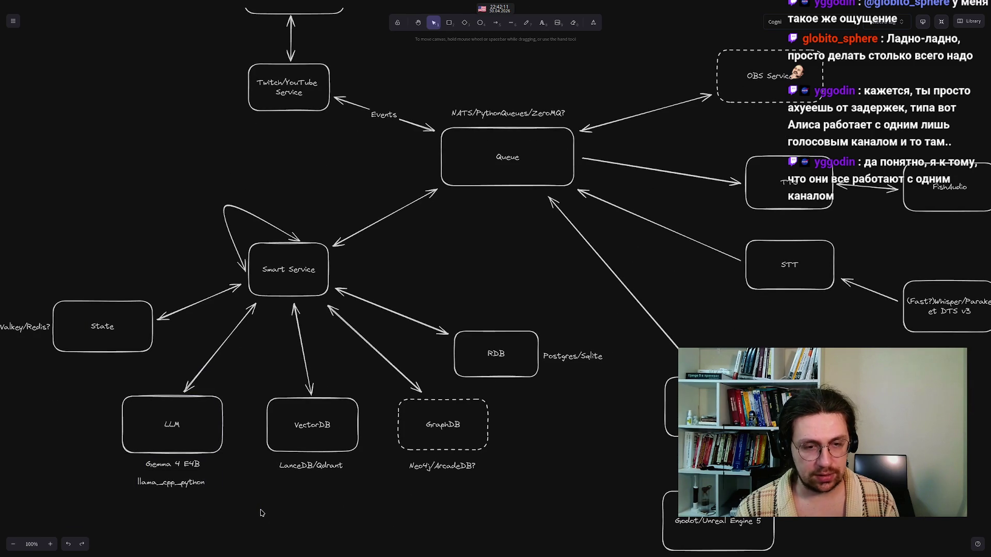
mouse_move(252, 380)
left_mouse_down()
mouse_move(287, 439)
mouse_move(369, 524)
mouse_move(376, 488)
left_mouse_up()
mouse_move(375, 360)
left_mouse_down()
mouse_move(343, 442)
mouse_move(250, 535)
mouse_move(247, 527)
left_mouse_up()
mouse_move(250, 524)
left_mouse_down()
mouse_move(366, 355)
mouse_move(387, 345)
mouse_move(373, 355)
left_mouse_up()
left_click(311, 514)
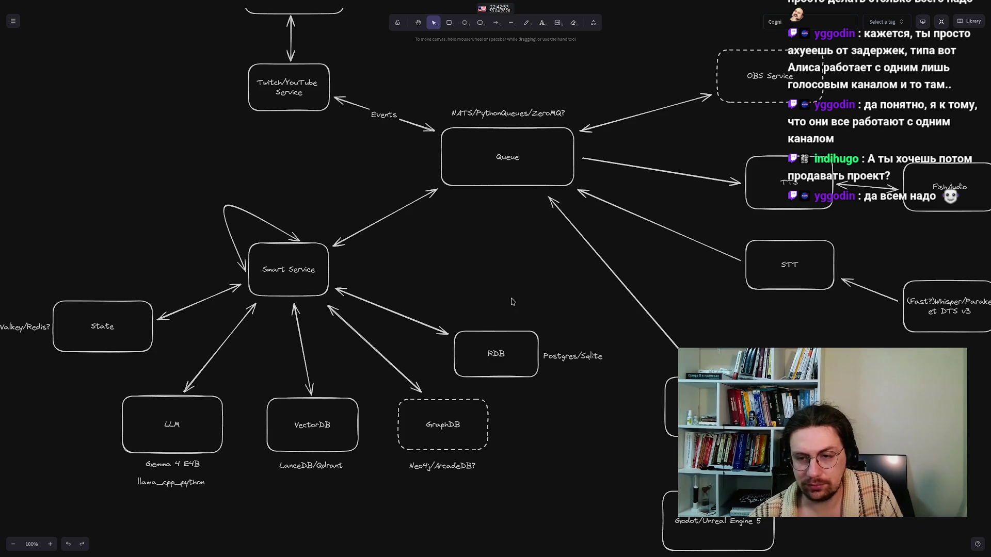
left_click_drag(473, 311, 477, 309)
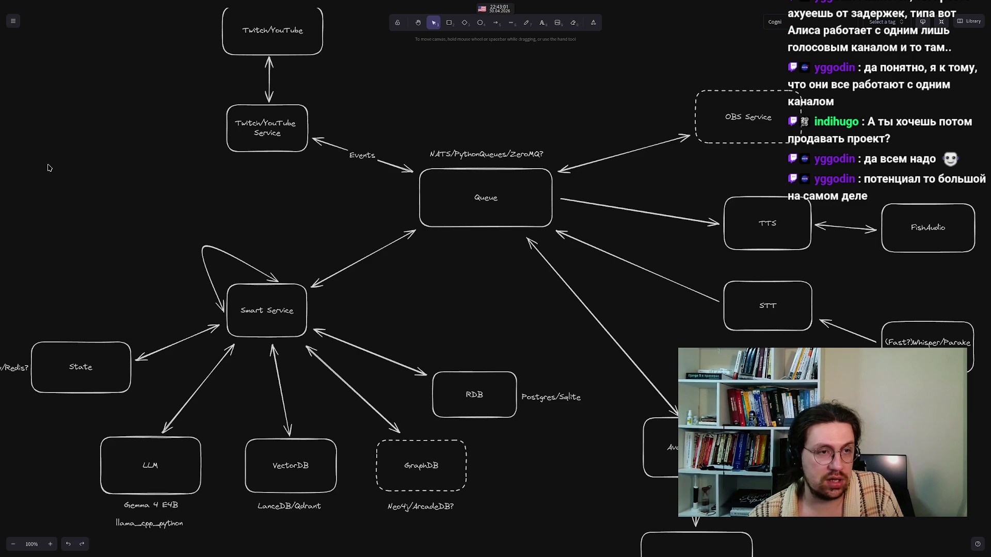
In Zen Browser, search 'Neuro Sama' from a new tab
mouse_move(318, 554)
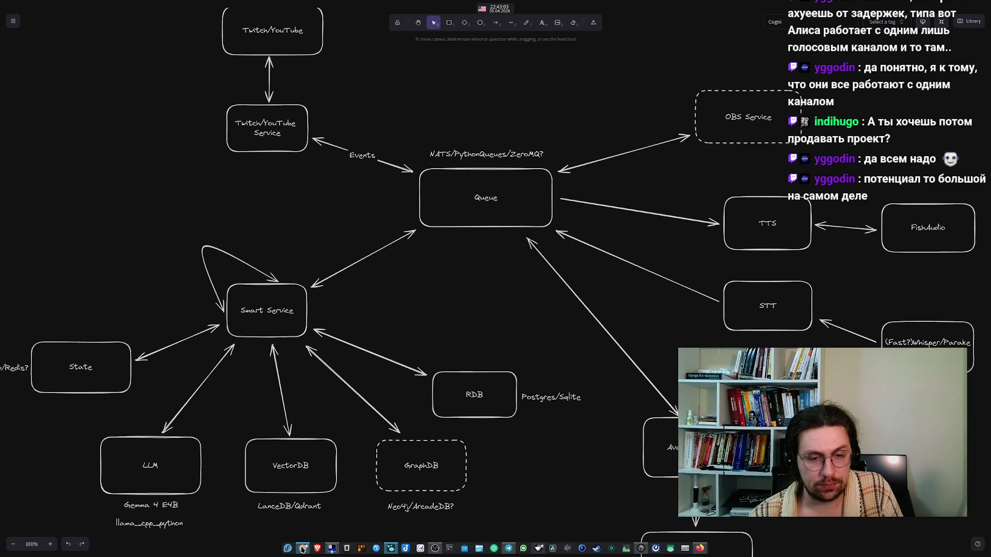
left_click(303, 513)
mouse_move(53, 544)
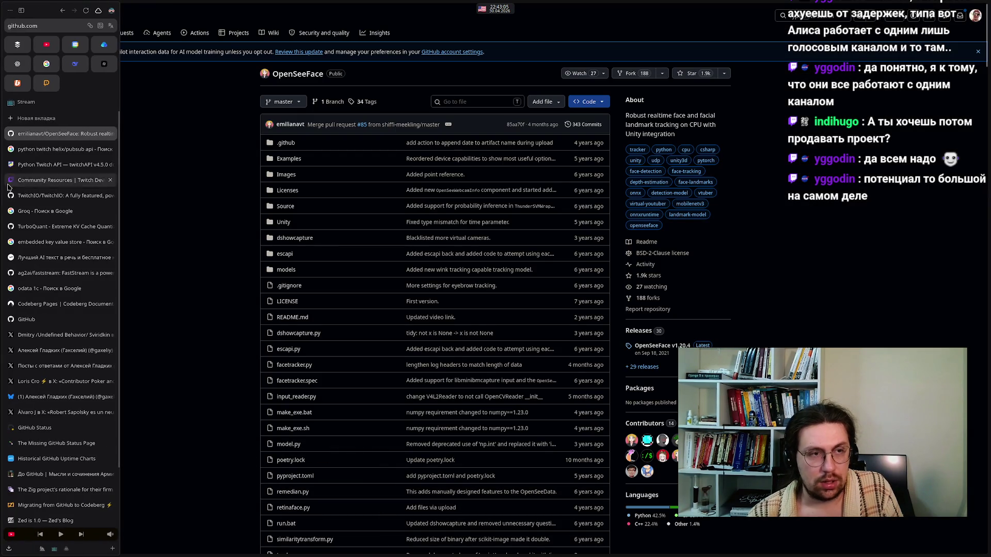
left_click(45, 119)
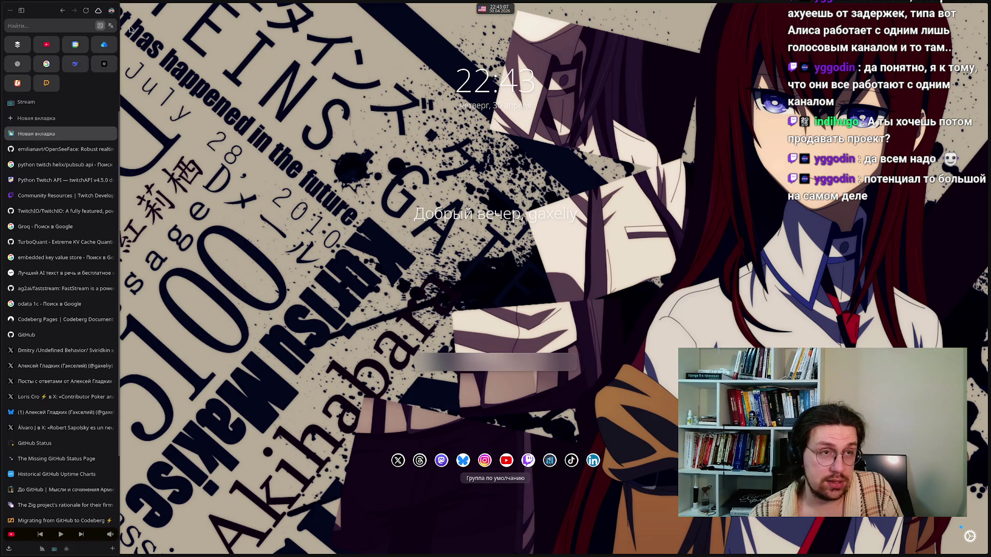
left_click(38, 26)
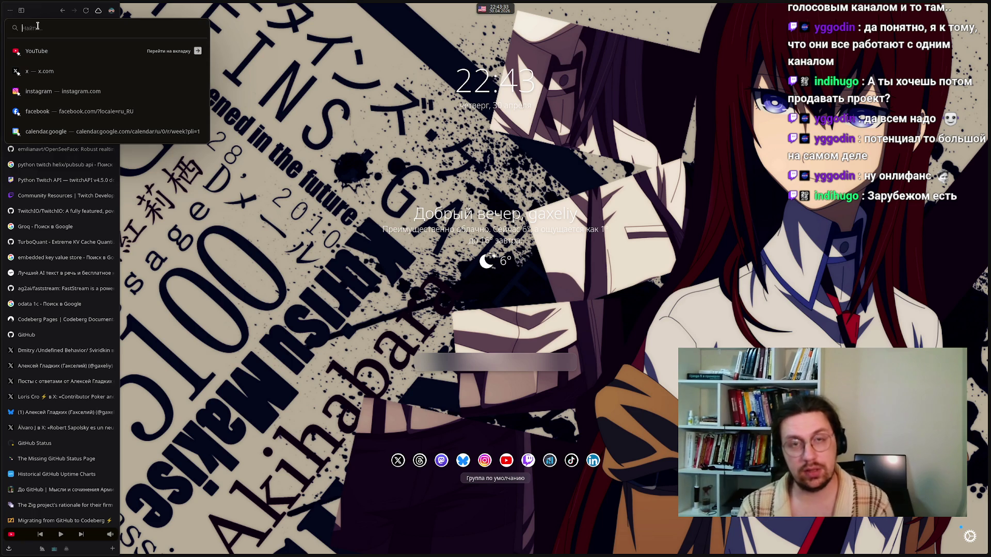
type("Neuro Sam")
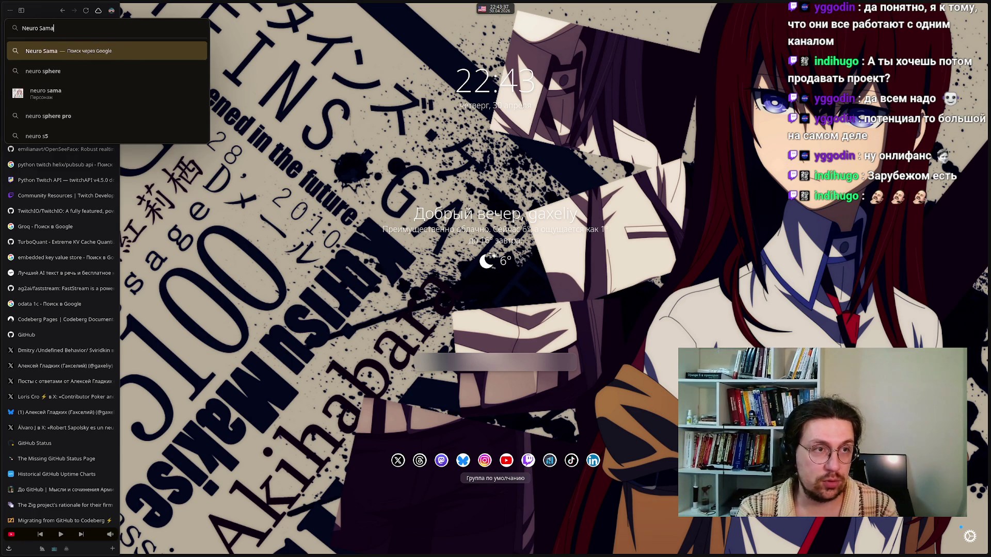
type("a")
key("Return")
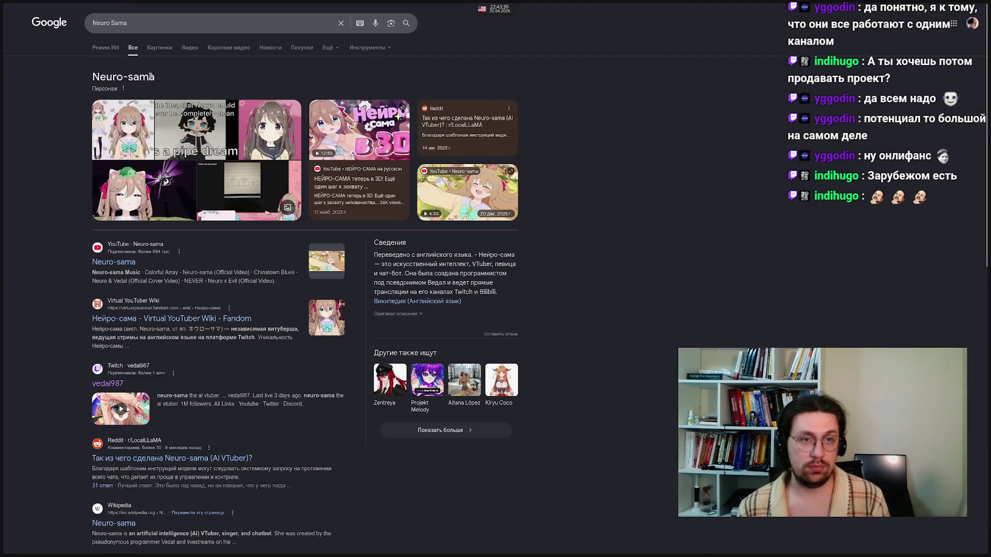
View Neuro Sama image results, then search images for 'гречка и овсянка стример'
left_click(160, 47)
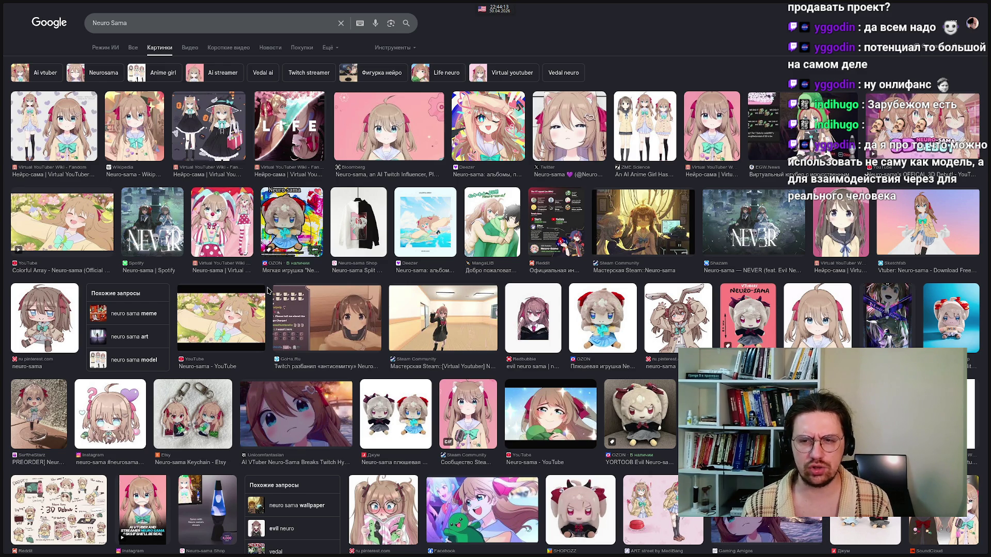
left_click(178, 30)
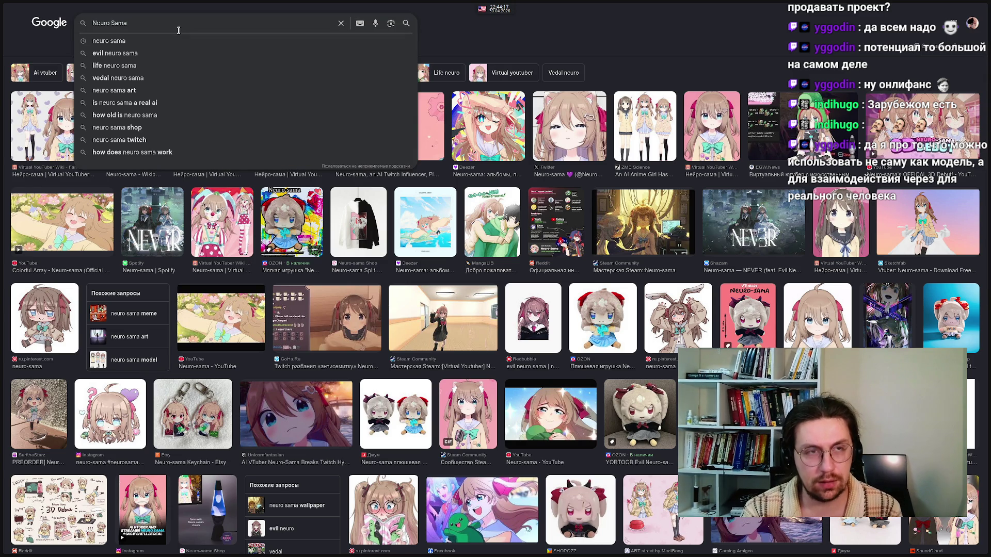
key("ctrl+a")
key("alt+shift")
type("Г")
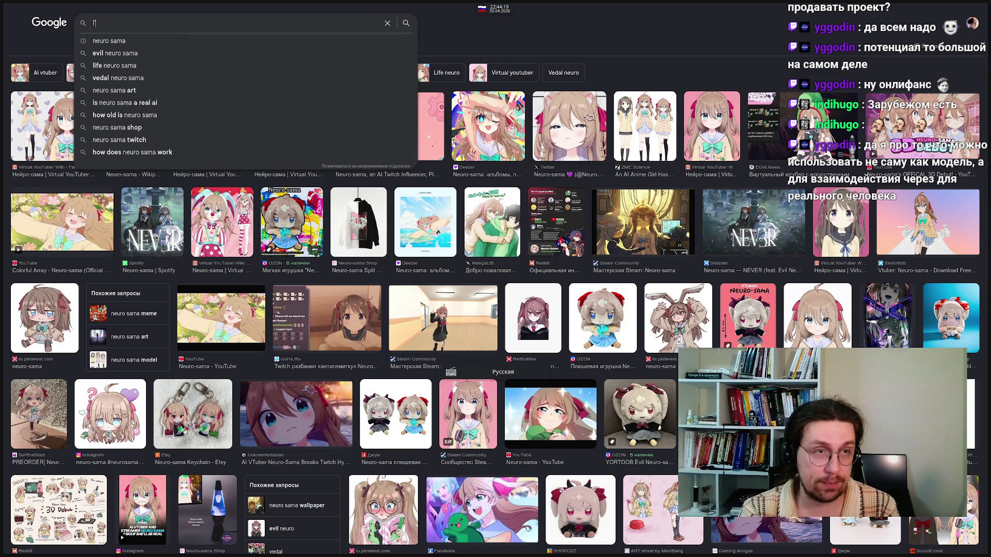
type("речка и Ов")
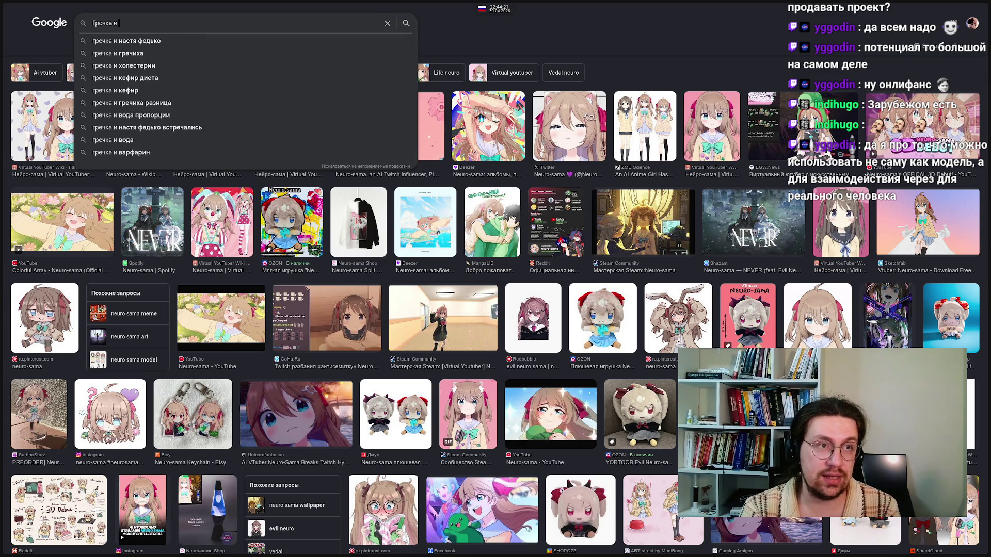
key("Down")
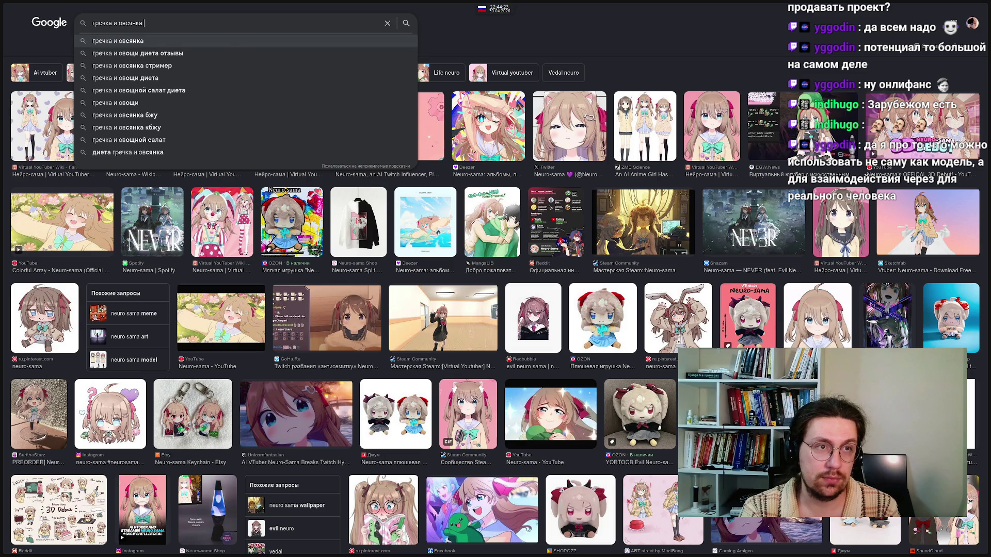
key("Down")
key("Down")
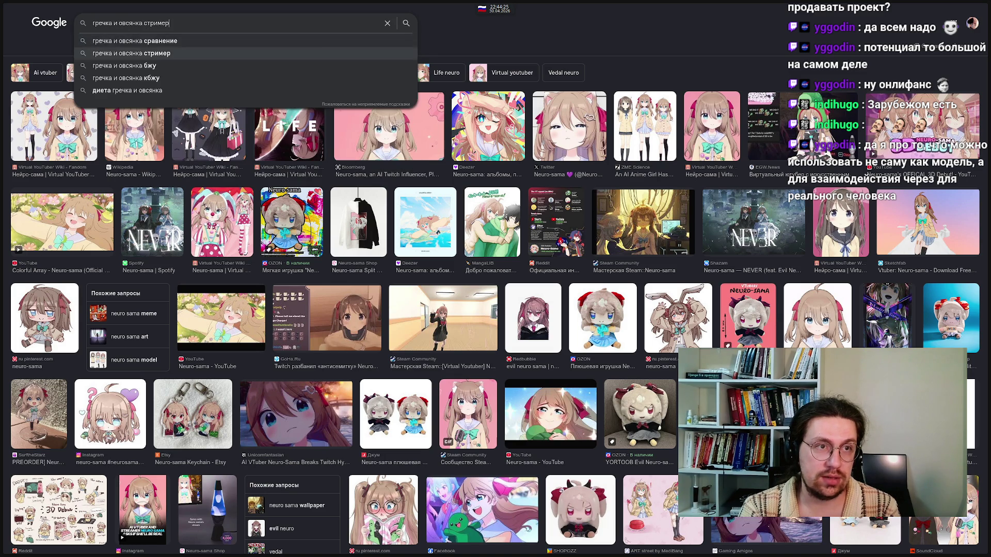
key("Return")
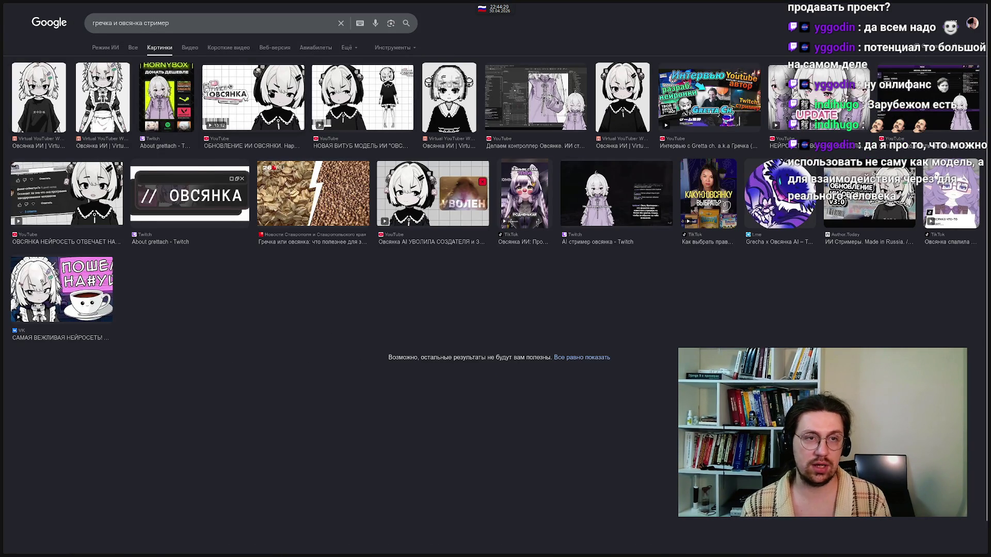
Preview the ОБНОВЛЕНИЕ ИИ ОВСЯНКИ, Twitch and Virtual YouTuber Wiki results, then open a new tab
left_click(271, 94)
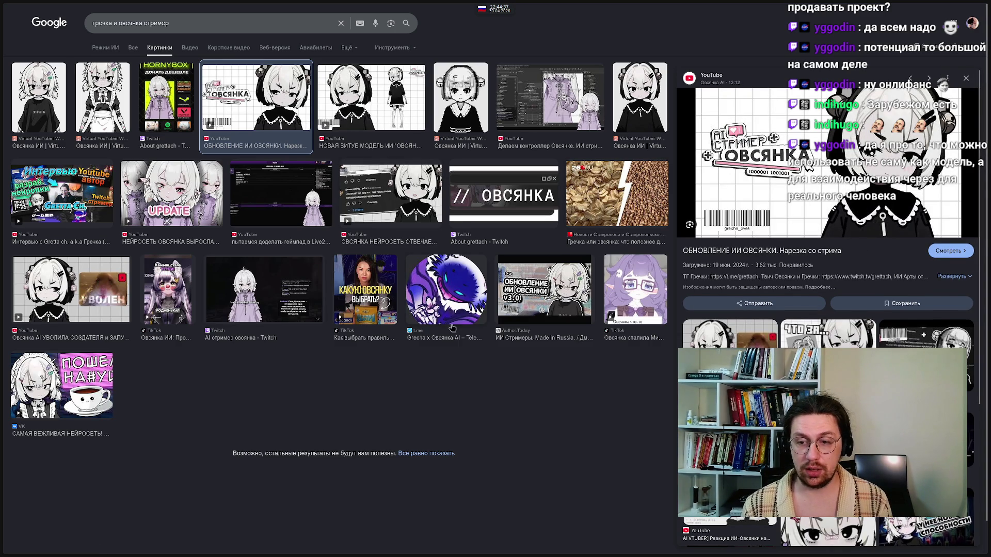
scroll(390, 408, "down", 1)
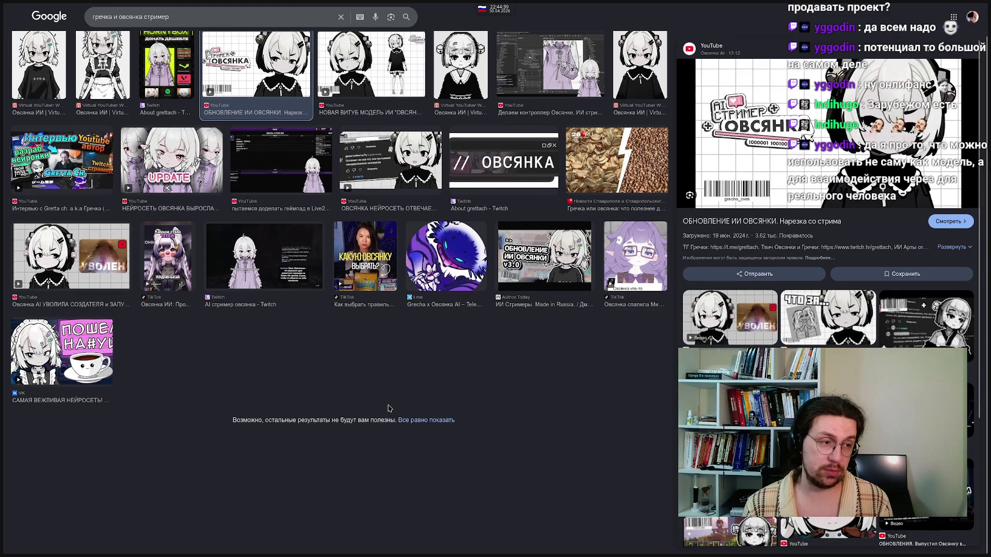
scroll(383, 399, "up", 1)
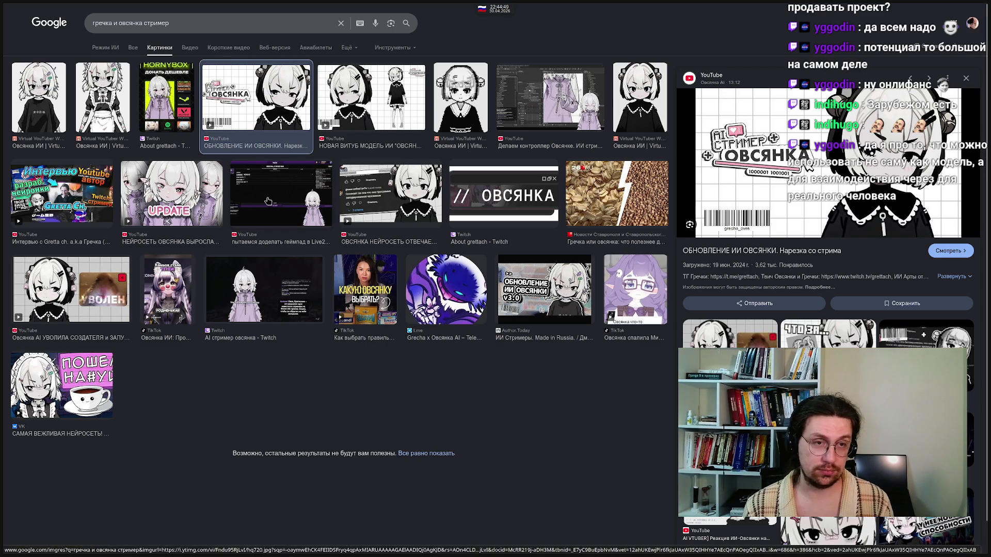
left_click(259, 291)
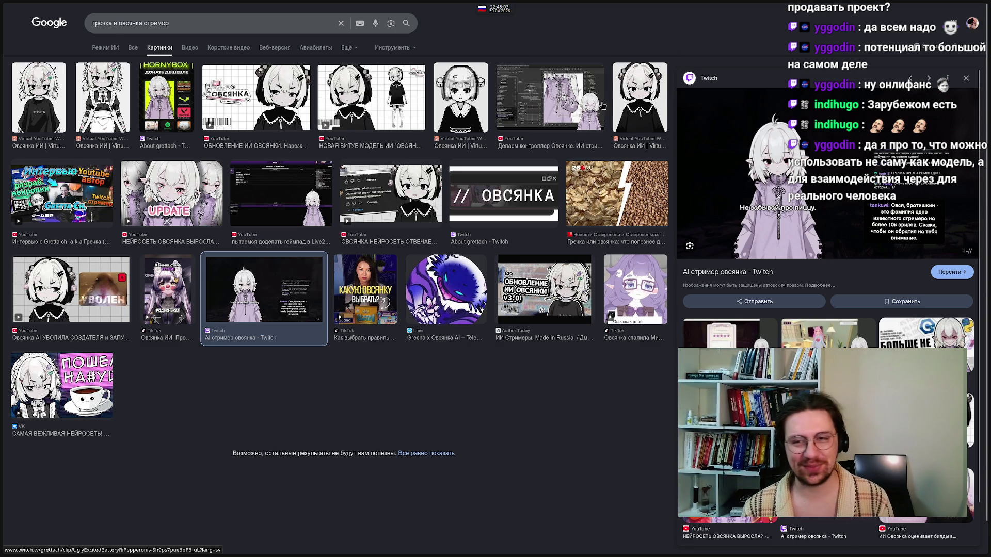
mouse_move(2, 259)
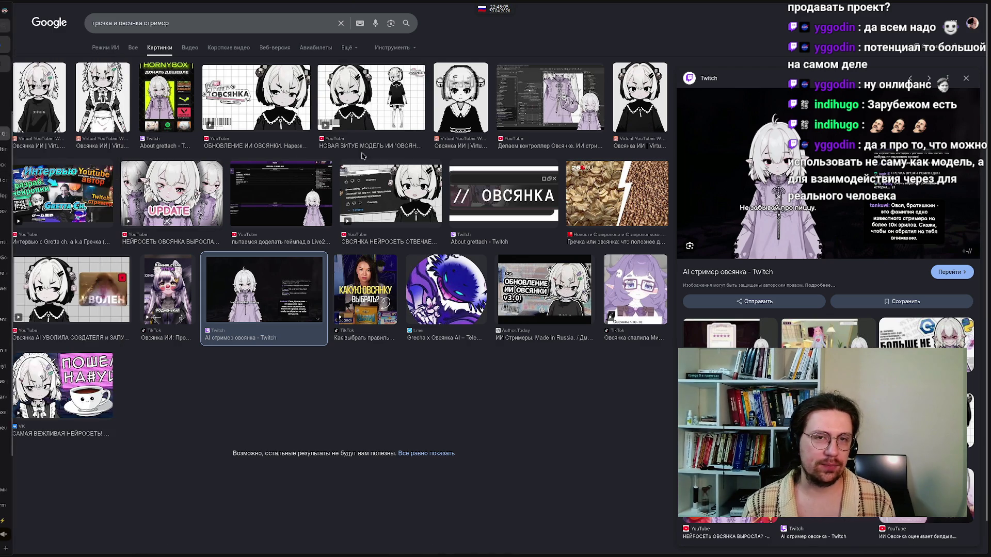
left_click(452, 114)
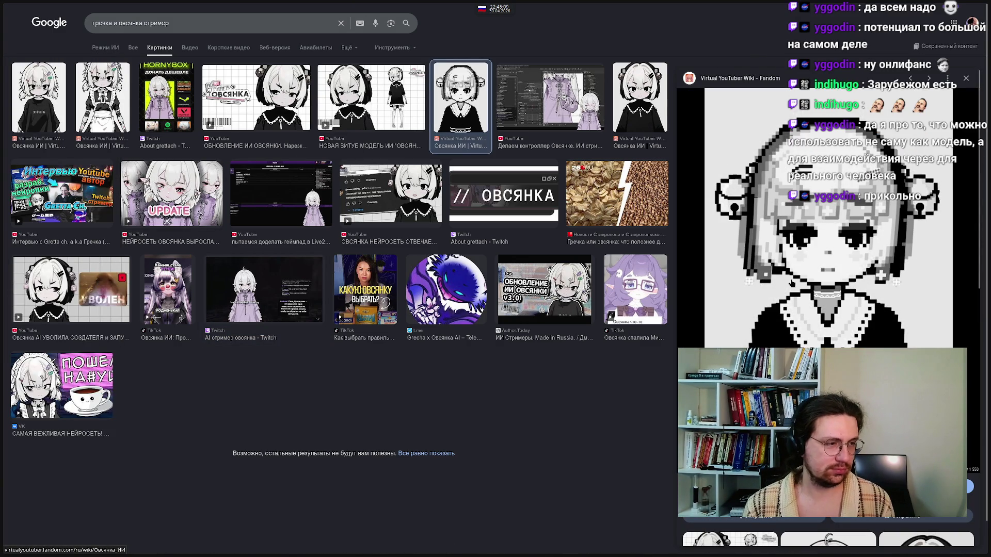
mouse_move(61, 138)
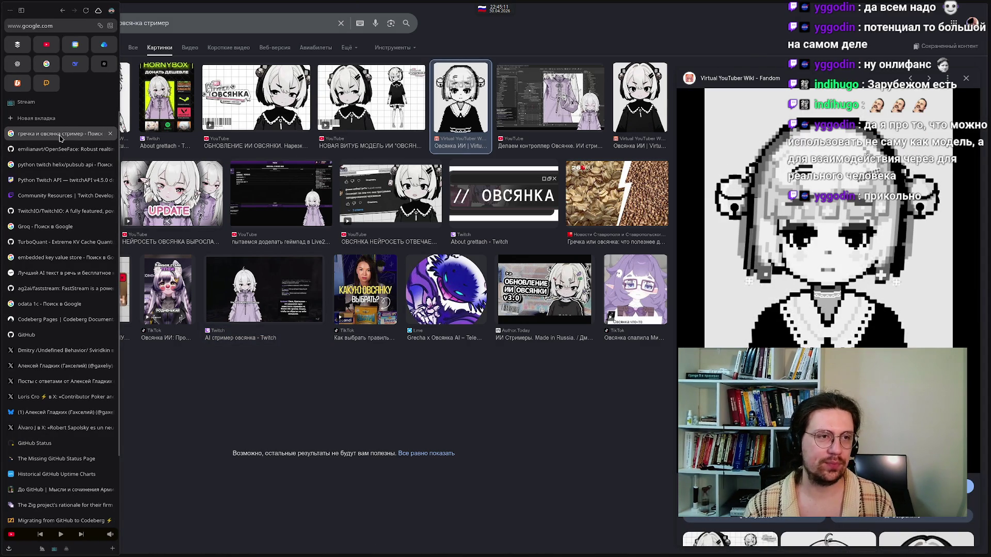
left_click(50, 121)
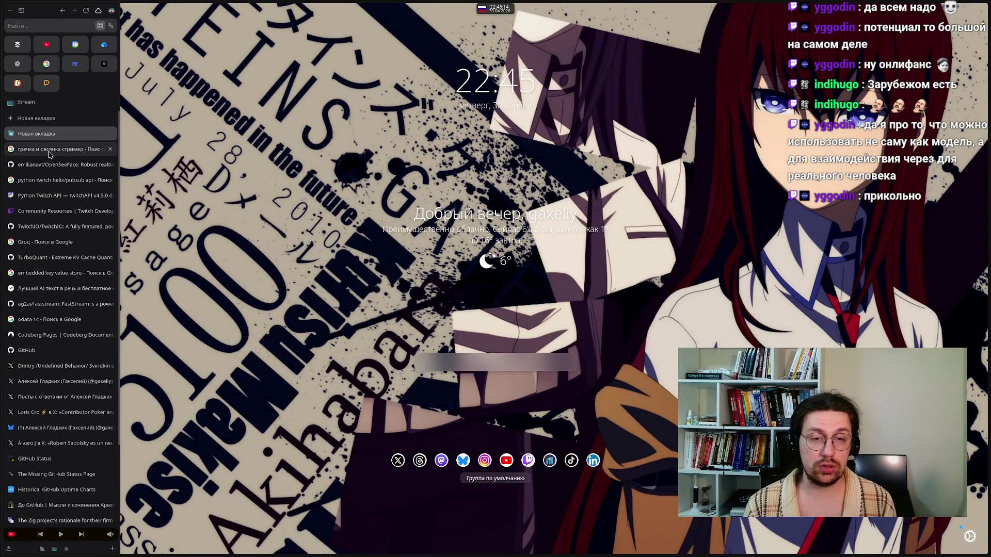
Close the 'гречка и овсянка стример' search tab and return to the Excalidraw diagram
middle_click(50, 154)
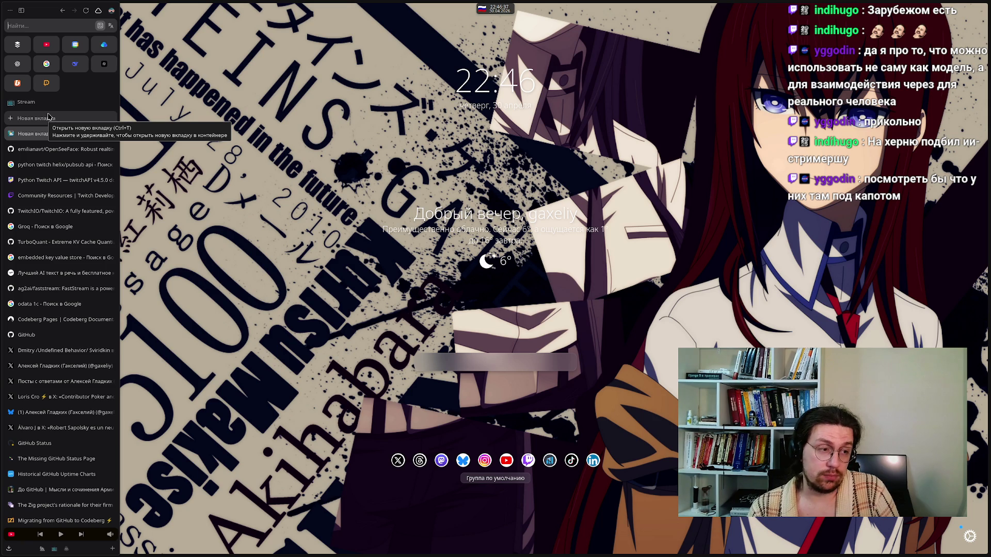
mouse_move(534, 554)
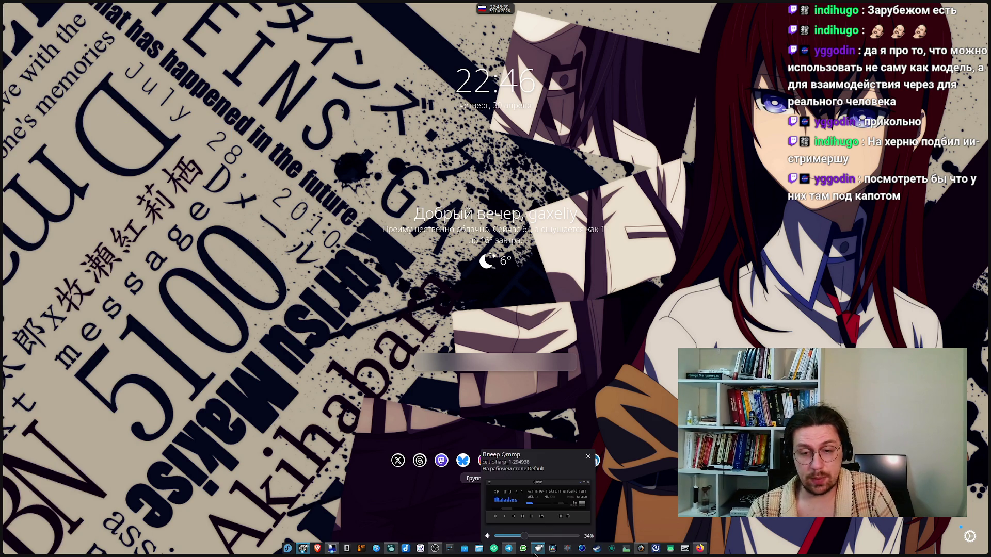
left_click(391, 550)
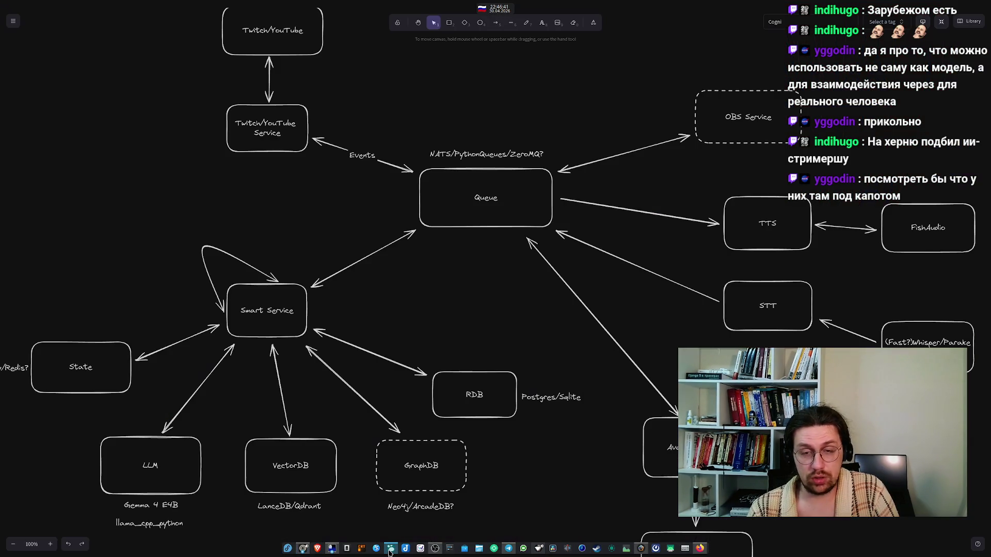
scroll(436, 305, "down", 3)
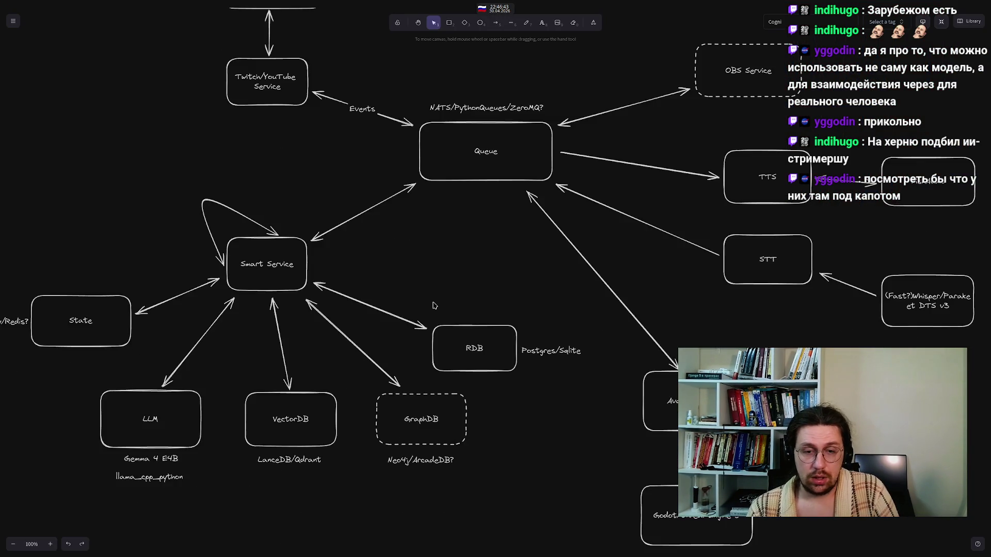
scroll(441, 304, "up", 6)
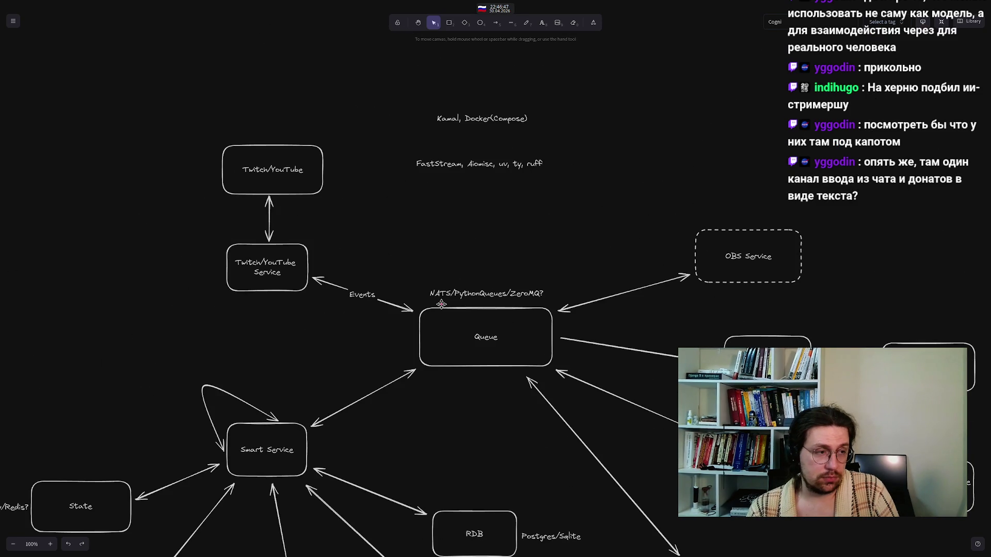
scroll(441, 304, "down", 1)
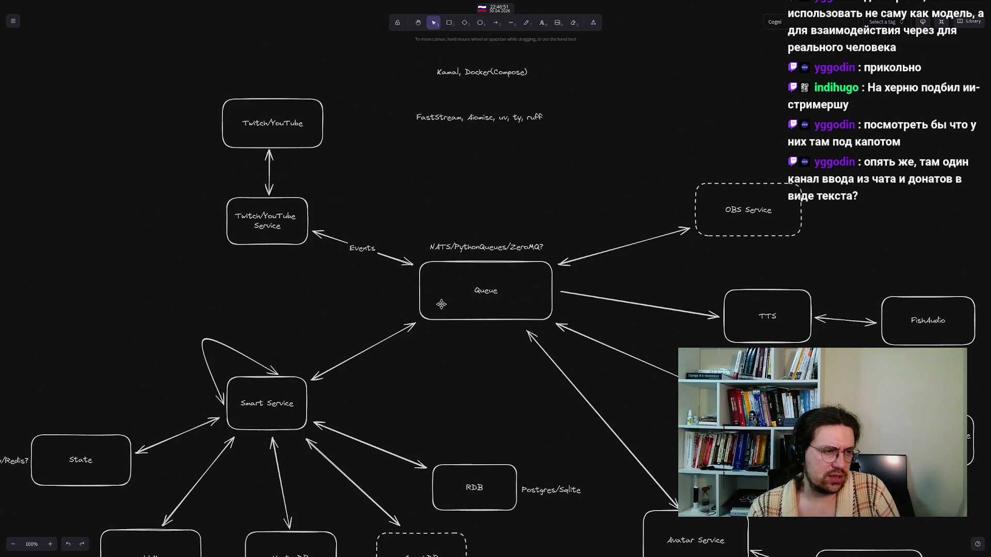
scroll(442, 304, "down", 1)
scroll(455, 378, "up", 2)
scroll(455, 379, "down", 1)
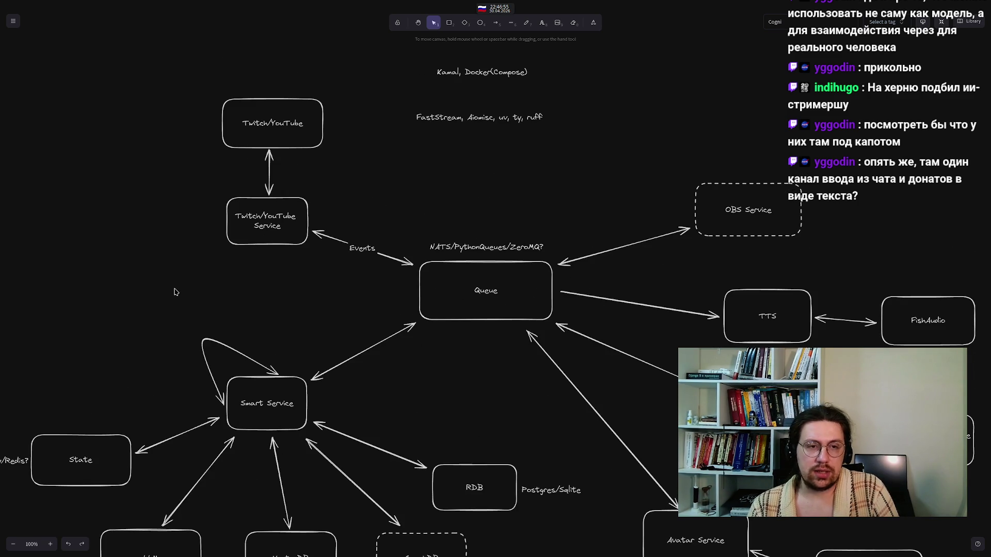
left_click_drag(128, 257, 263, 289)
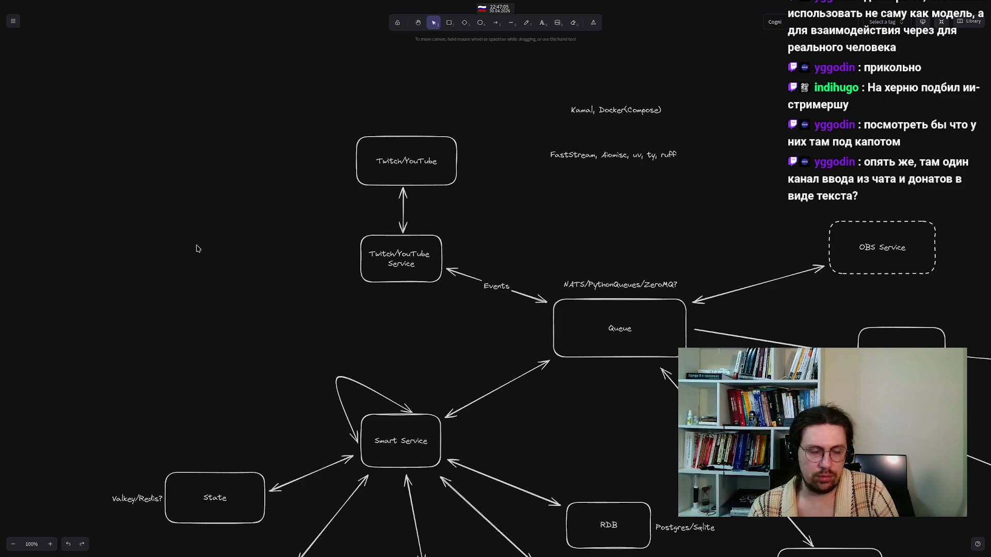
scroll(232, 365, "down", 3)
scroll(217, 231, "up", 2)
scroll(172, 368, "down", 2)
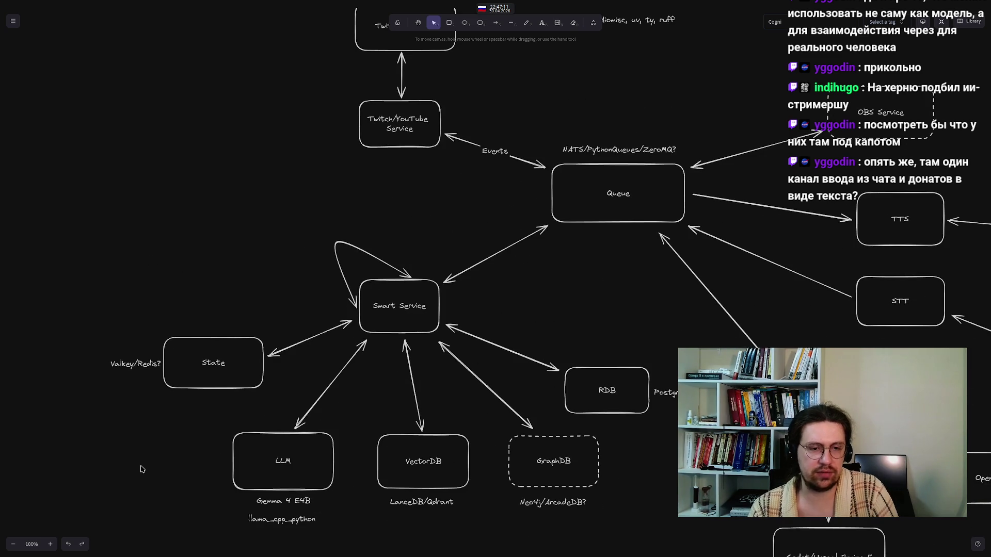
left_click_drag(156, 427, 368, 550)
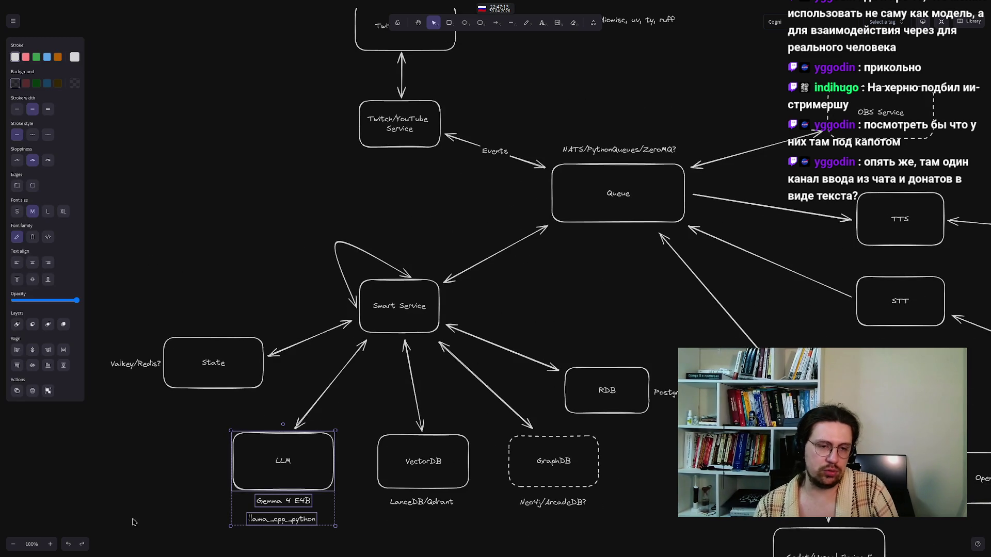
left_click(132, 503)
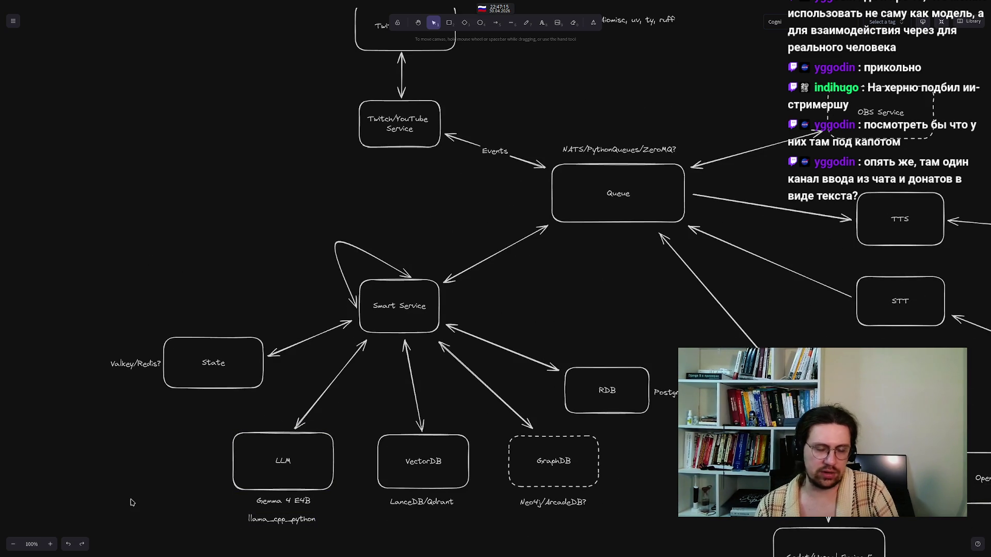